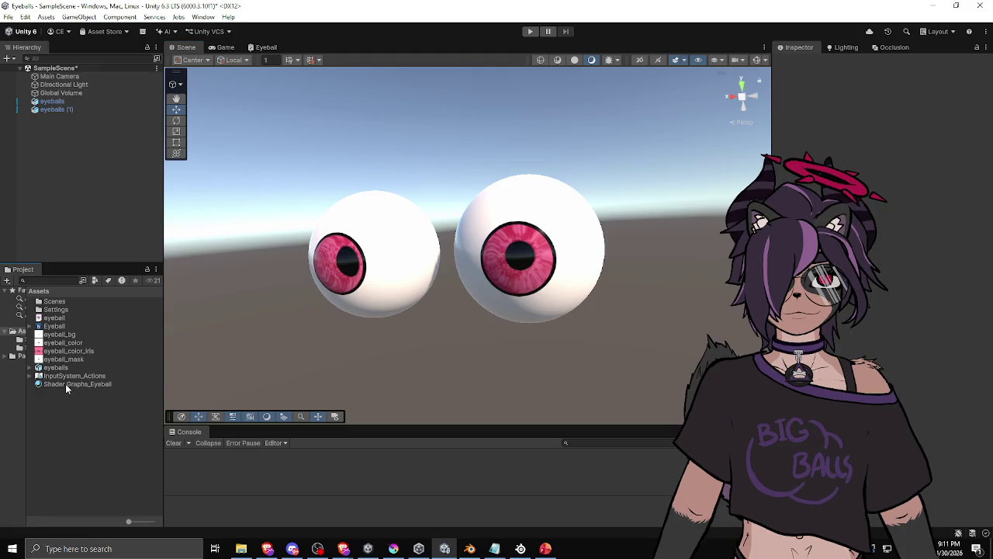
Preview the eyeball pupils in light grey/white, green and pale yellow via the pupil Color picker
{"action": "left_click", "coordinate": [887, 318]}
{"action": "mouse_move", "coordinate": [904, 302]}
{"action": "left_mouse_down"}
{"action": "mouse_move", "coordinate": [951, 260]}
{"action": "mouse_move", "coordinate": [882, 268]}
{"action": "mouse_move", "coordinate": [890, 282]}
{"action": "mouse_move", "coordinate": [880, 330]}
{"action": "mouse_move", "coordinate": [929, 281]}
{"action": "left_mouse_up"}
{"action": "left_click", "coordinate": [913, 314]}
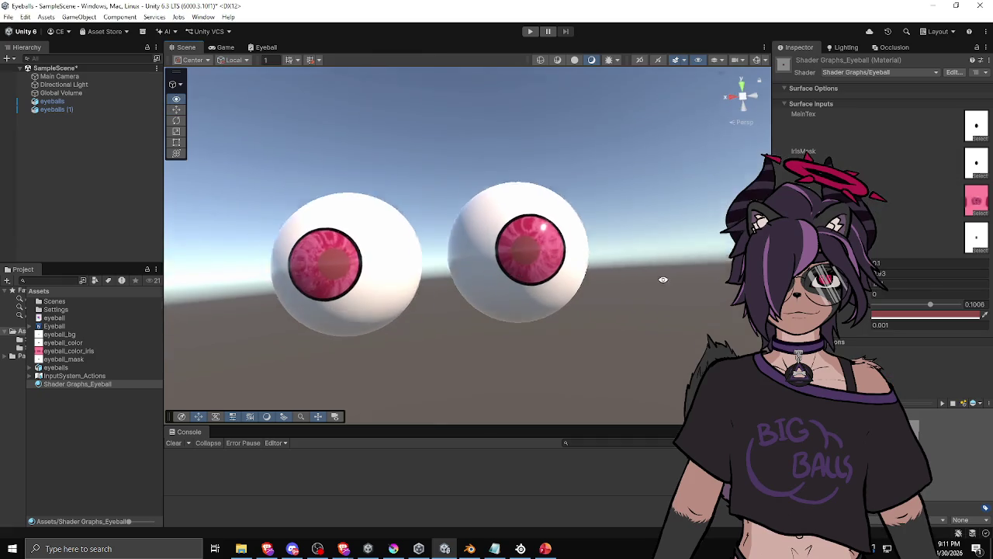
{"action": "left_click", "coordinate": [913, 315]}
{"action": "left_click", "coordinate": [913, 241]}
{"action": "mouse_move", "coordinate": [932, 276]}
{"action": "left_mouse_down"}
{"action": "mouse_move", "coordinate": [946, 266]}
{"action": "mouse_move", "coordinate": [929, 232]}
{"action": "left_mouse_up"}
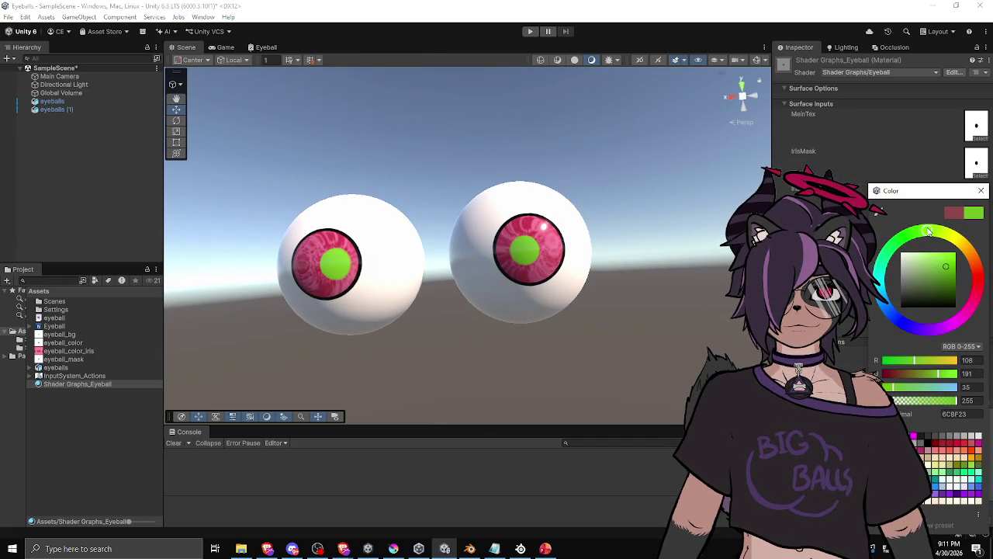
{"action": "left_click_drag", "start_coordinate": [910, 280], "coordinate": [906, 256]}
{"action": "mouse_move", "coordinate": [559, 256]}
{"action": "left_mouse_down"}
{"action": "mouse_move", "coordinate": [506, 337]}
{"action": "mouse_move", "coordinate": [477, 313]}
{"action": "mouse_move", "coordinate": [565, 302]}
{"action": "mouse_move", "coordinate": [452, 308]}
{"action": "mouse_move", "coordinate": [430, 326]}
{"action": "mouse_move", "coordinate": [450, 311]}
{"action": "left_mouse_up"}
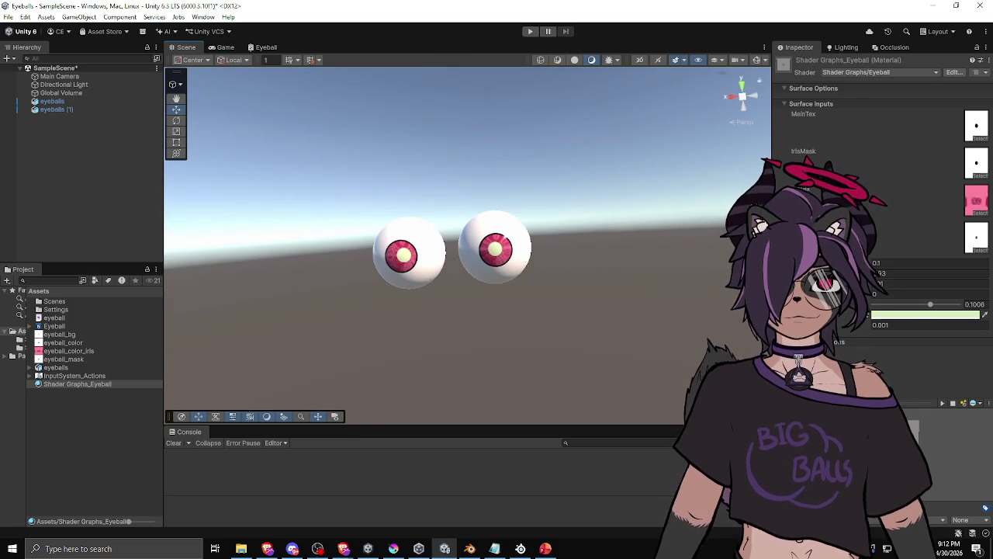
Set the pupil colour back to black (000000)
{"action": "left_click", "coordinate": [919, 315]}
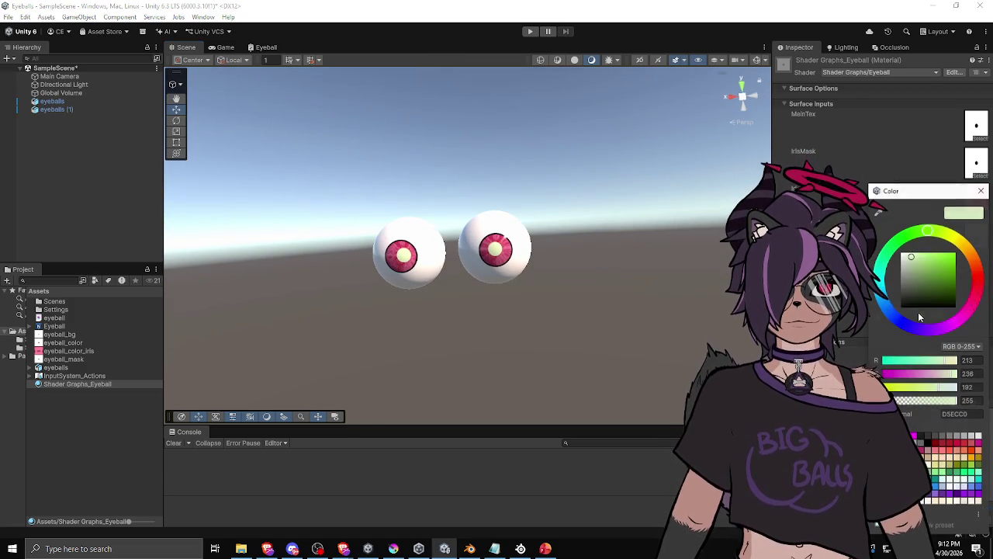
{"action": "left_click", "coordinate": [910, 253]}
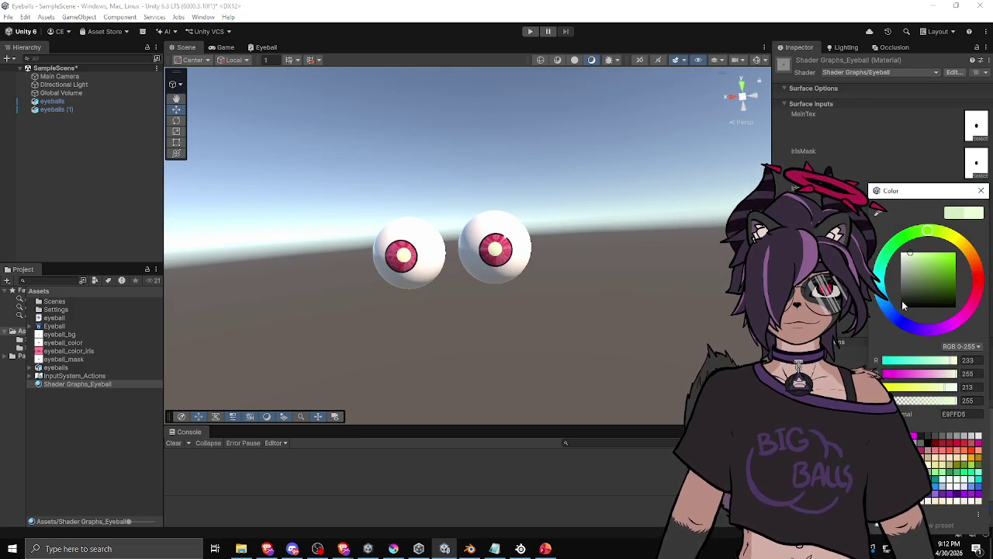
{"action": "left_click", "coordinate": [912, 292]}
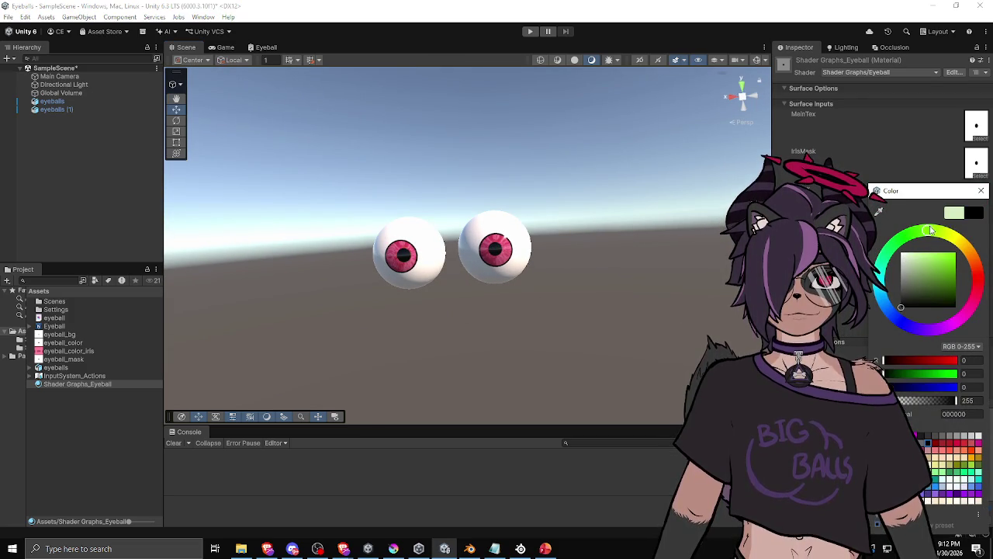
{"action": "left_click", "coordinate": [821, 53]}
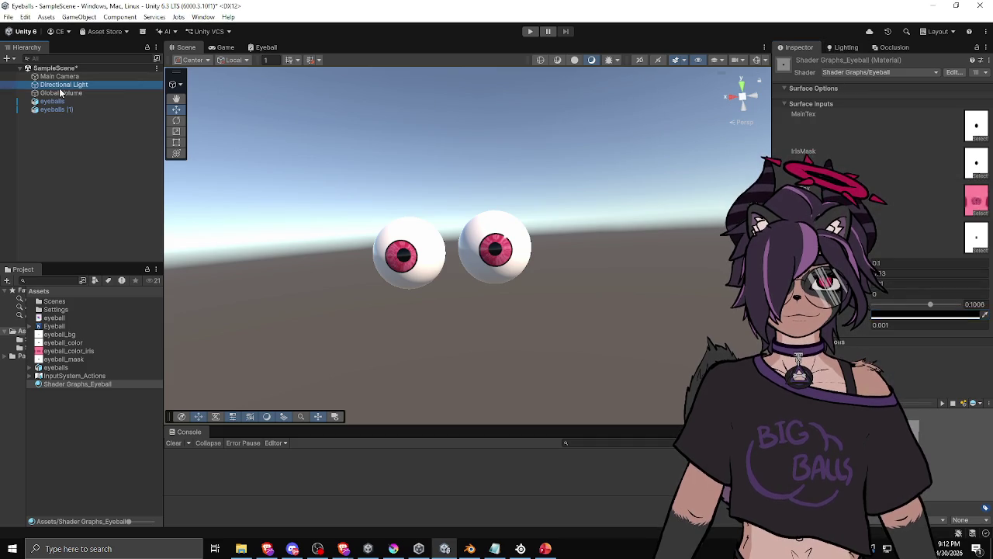
Set the Global Volume's Tonemapping Mode to ACES
{"action": "left_click", "coordinate": [60, 92]}
{"action": "left_click", "coordinate": [900, 229]}
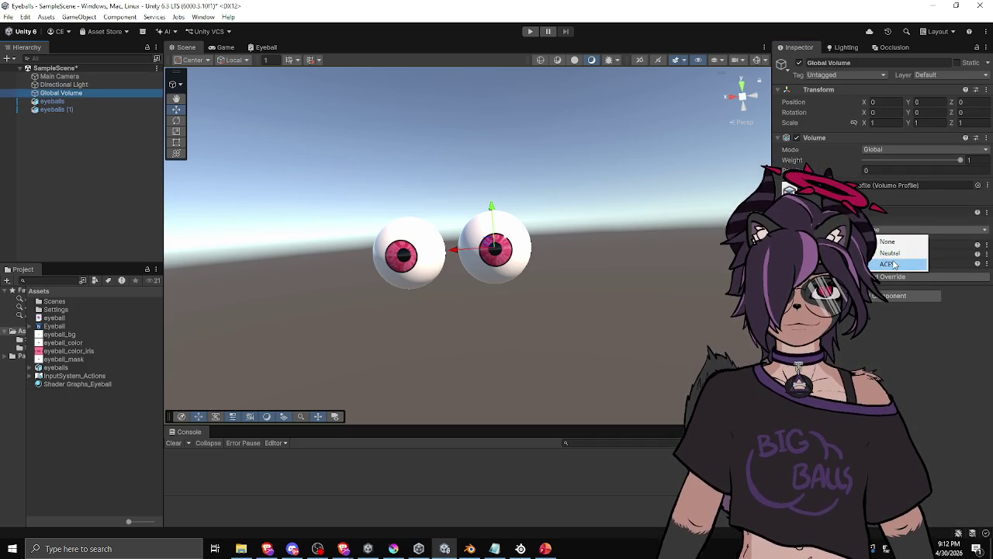
{"action": "left_click", "coordinate": [892, 263]}
Orbit in close to the eyeballs and select the front eyeball
{"action": "mouse_move", "coordinate": [680, 270]}
{"action": "left_mouse_down"}
{"action": "mouse_move", "coordinate": [628, 213]}
{"action": "mouse_move", "coordinate": [580, 290]}
{"action": "left_mouse_up"}
{"action": "left_click", "coordinate": [374, 314]}
{"action": "mouse_move", "coordinate": [375, 313]}
{"action": "left_mouse_down"}
{"action": "mouse_move", "coordinate": [579, 308]}
{"action": "mouse_move", "coordinate": [536, 280]}
{"action": "mouse_move", "coordinate": [421, 291]}
{"action": "mouse_move", "coordinate": [528, 285]}
{"action": "mouse_move", "coordinate": [524, 257]}
{"action": "mouse_move", "coordinate": [520, 317]}
{"action": "mouse_move", "coordinate": [541, 406]}
{"action": "mouse_move", "coordinate": [660, 188]}
{"action": "mouse_move", "coordinate": [543, 127]}
{"action": "mouse_move", "coordinate": [427, 254]}
{"action": "mouse_move", "coordinate": [437, 326]}
{"action": "mouse_move", "coordinate": [523, 323]}
{"action": "mouse_move", "coordinate": [490, 295]}
{"action": "left_mouse_up"}
{"action": "left_click", "coordinate": [490, 233]}
{"action": "scroll", "coordinate": [885, 311], "scroll_direction": "down", "scroll_amount": 5}
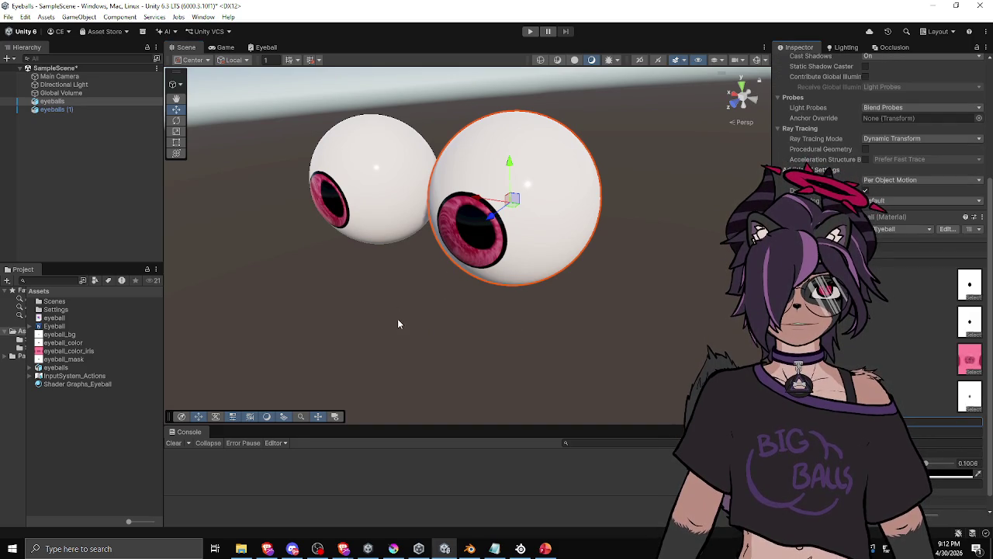
{"action": "mouse_move", "coordinate": [406, 336]}
{"action": "left_mouse_down"}
{"action": "mouse_move", "coordinate": [472, 324]}
{"action": "mouse_move", "coordinate": [580, 250]}
{"action": "left_mouse_up"}
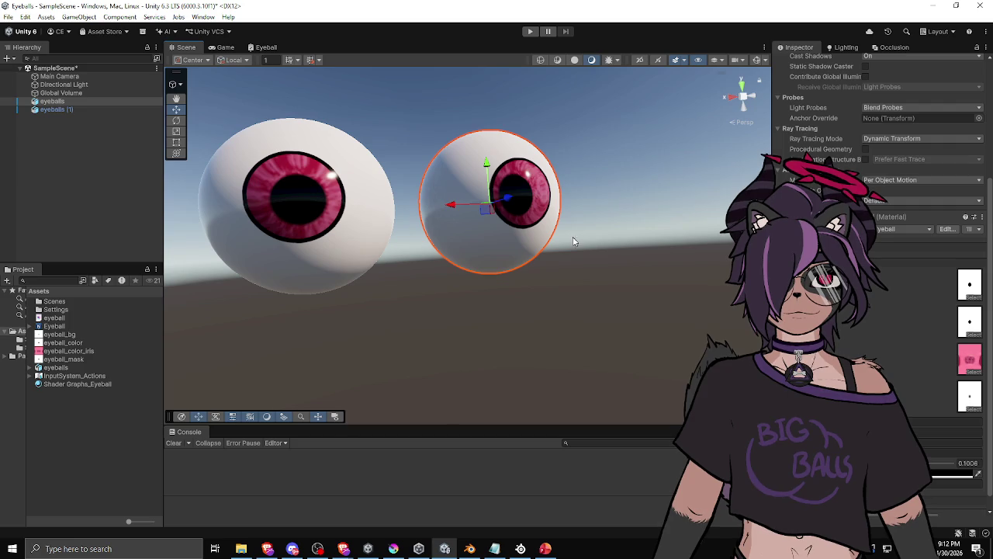
{"action": "left_click", "coordinate": [573, 241]}
{"action": "key", "text": "alt+Tab"}
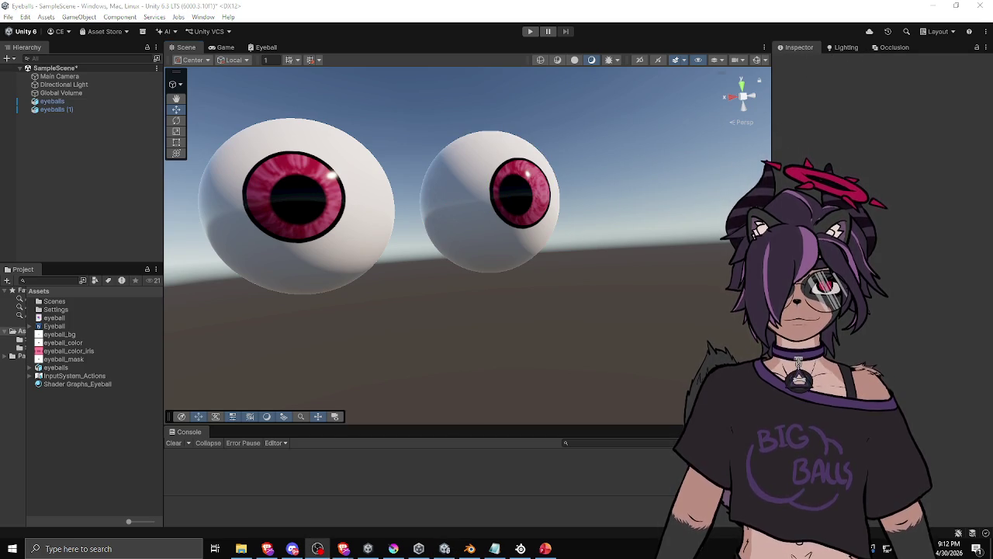
{"action": "left_click", "coordinate": [524, 188]}
{"action": "scroll", "coordinate": [881, 233], "scroll_direction": "down", "scroll_amount": 5}
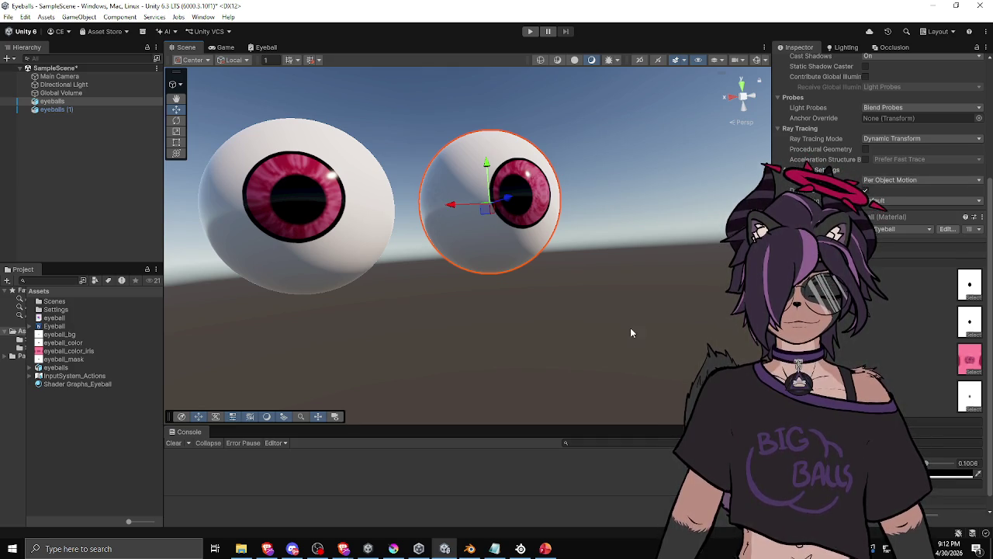
{"action": "left_click", "coordinate": [583, 171]}
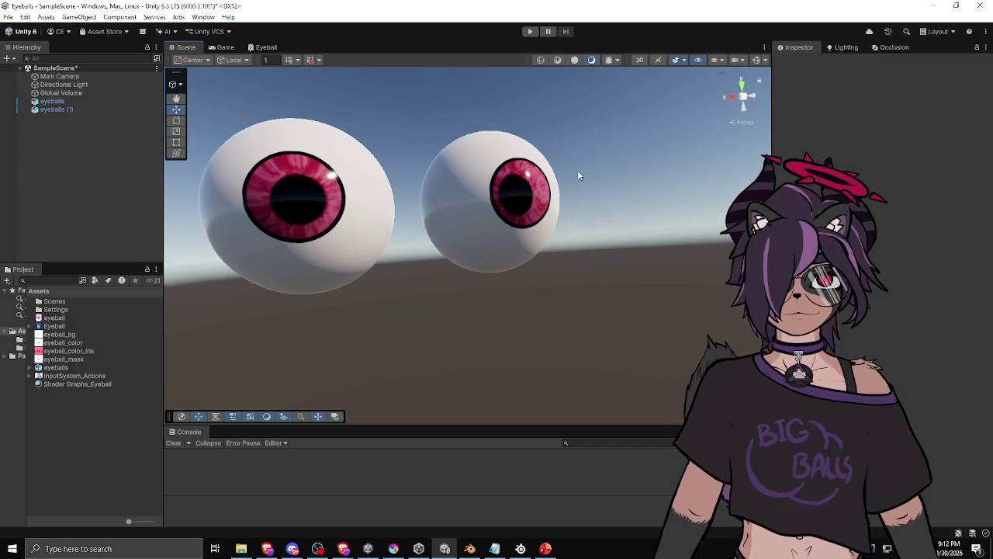
{"action": "scroll", "coordinate": [580, 166], "scroll_direction": "down", "scroll_amount": 3}
{"action": "mouse_move", "coordinate": [427, 262]}
{"action": "left_mouse_down"}
{"action": "mouse_move", "coordinate": [551, 333]}
{"action": "mouse_move", "coordinate": [311, 277]}
{"action": "mouse_move", "coordinate": [344, 168]}
{"action": "mouse_move", "coordinate": [350, 373]}
{"action": "left_mouse_up"}
{"action": "scroll", "coordinate": [690, 275], "scroll_direction": "up", "scroll_amount": 5}
{"action": "mouse_move", "coordinate": [691, 276]}
{"action": "left_mouse_down"}
{"action": "mouse_move", "coordinate": [541, 259]}
{"action": "mouse_move", "coordinate": [473, 295]}
{"action": "mouse_move", "coordinate": [487, 313]}
{"action": "mouse_move", "coordinate": [518, 239]}
{"action": "mouse_move", "coordinate": [430, 251]}
{"action": "mouse_move", "coordinate": [517, 254]}
{"action": "left_mouse_up"}
{"action": "scroll", "coordinate": [473, 295], "scroll_direction": "down", "scroll_amount": 3}
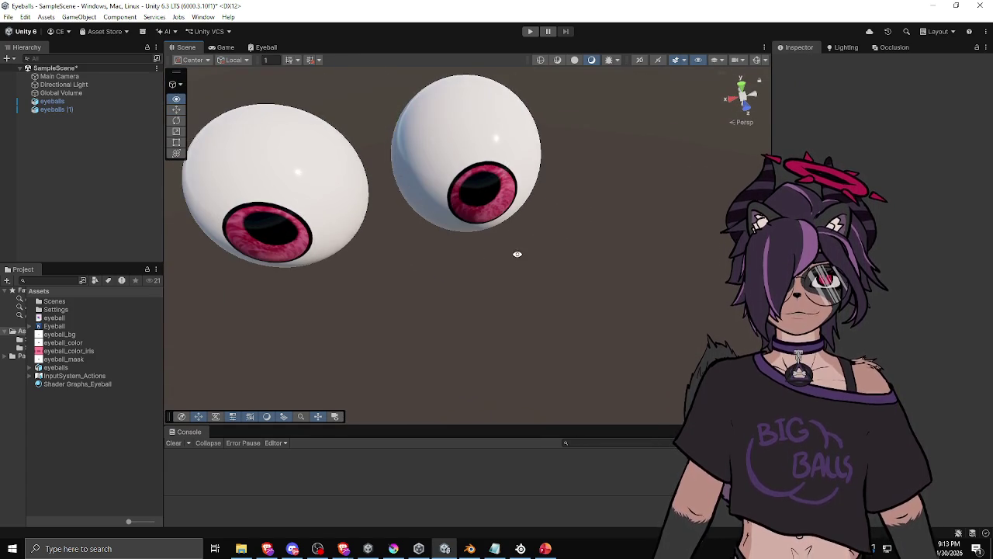
{"action": "scroll", "coordinate": [430, 246], "scroll_direction": "up", "scroll_amount": 3}
{"action": "scroll", "coordinate": [524, 238], "scroll_direction": "down", "scroll_amount": 3}
{"action": "mouse_move", "coordinate": [565, 290]}
{"action": "left_mouse_down"}
{"action": "mouse_move", "coordinate": [487, 299]}
{"action": "mouse_move", "coordinate": [517, 326]}
{"action": "mouse_move", "coordinate": [511, 258]}
{"action": "left_mouse_up"}
{"action": "left_click", "coordinate": [510, 258]}
{"action": "scroll", "coordinate": [881, 311], "scroll_direction": "down", "scroll_amount": 5}
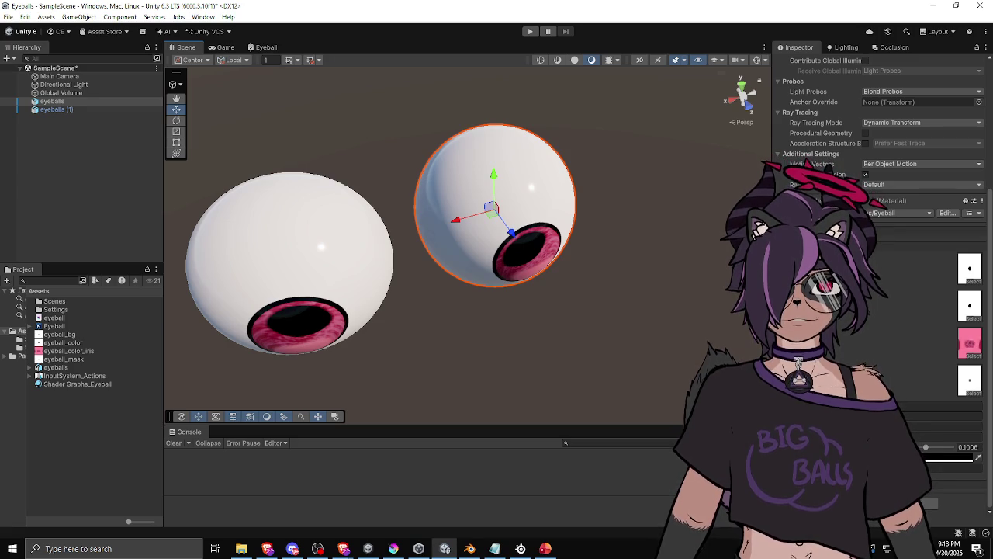
{"action": "mouse_move", "coordinate": [560, 357]}
{"action": "left_mouse_down"}
{"action": "mouse_move", "coordinate": [549, 276]}
{"action": "mouse_move", "coordinate": [576, 301]}
{"action": "mouse_move", "coordinate": [563, 257]}
{"action": "mouse_move", "coordinate": [395, 286]}
{"action": "mouse_move", "coordinate": [728, 287]}
{"action": "mouse_move", "coordinate": [606, 298]}
{"action": "mouse_move", "coordinate": [619, 155]}
{"action": "mouse_move", "coordinate": [716, 304]}
{"action": "mouse_move", "coordinate": [505, 306]}
{"action": "mouse_move", "coordinate": [507, 281]}
{"action": "mouse_move", "coordinate": [473, 292]}
{"action": "mouse_move", "coordinate": [512, 348]}
{"action": "mouse_move", "coordinate": [583, 355]}
{"action": "mouse_move", "coordinate": [681, 310]}
{"action": "mouse_move", "coordinate": [662, 263]}
{"action": "mouse_move", "coordinate": [327, 265]}
{"action": "mouse_move", "coordinate": [271, 277]}
{"action": "mouse_move", "coordinate": [325, 250]}
{"action": "left_mouse_up"}
{"action": "left_click", "coordinate": [618, 156]}
{"action": "left_click", "coordinate": [470, 249]}
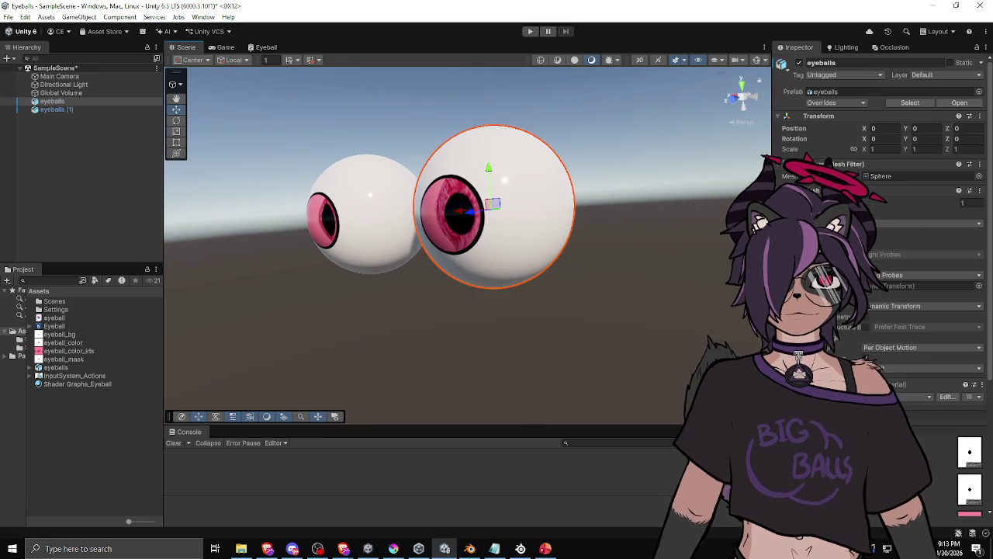
{"action": "scroll", "coordinate": [881, 233], "scroll_direction": "down", "scroll_amount": 5}
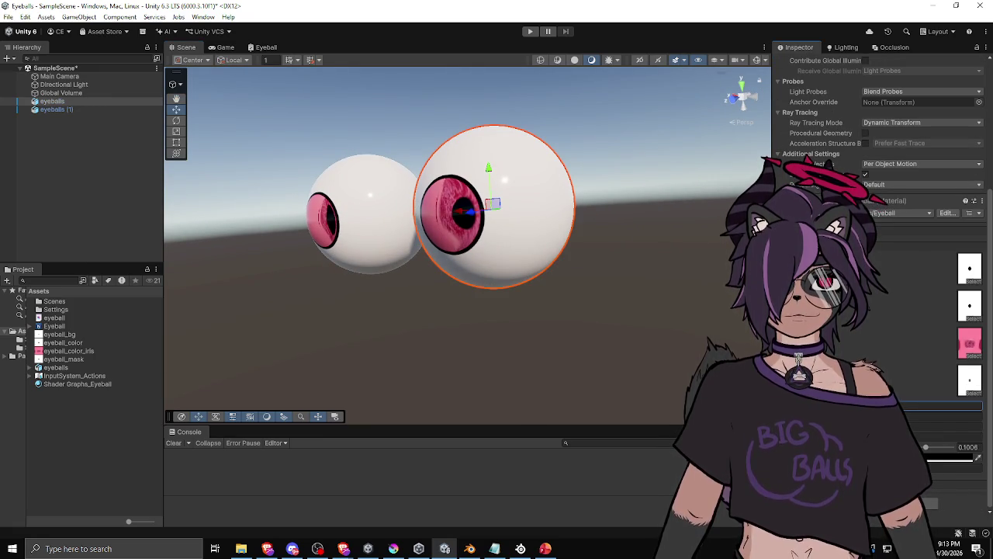
{"action": "mouse_move", "coordinate": [578, 302]}
{"action": "left_mouse_down"}
{"action": "mouse_move", "coordinate": [632, 337]}
{"action": "mouse_move", "coordinate": [745, 350]}
{"action": "mouse_move", "coordinate": [741, 380]}
{"action": "mouse_move", "coordinate": [178, 275]}
{"action": "mouse_move", "coordinate": [614, 286]}
{"action": "mouse_move", "coordinate": [563, 320]}
{"action": "mouse_move", "coordinate": [539, 322]}
{"action": "left_mouse_up"}
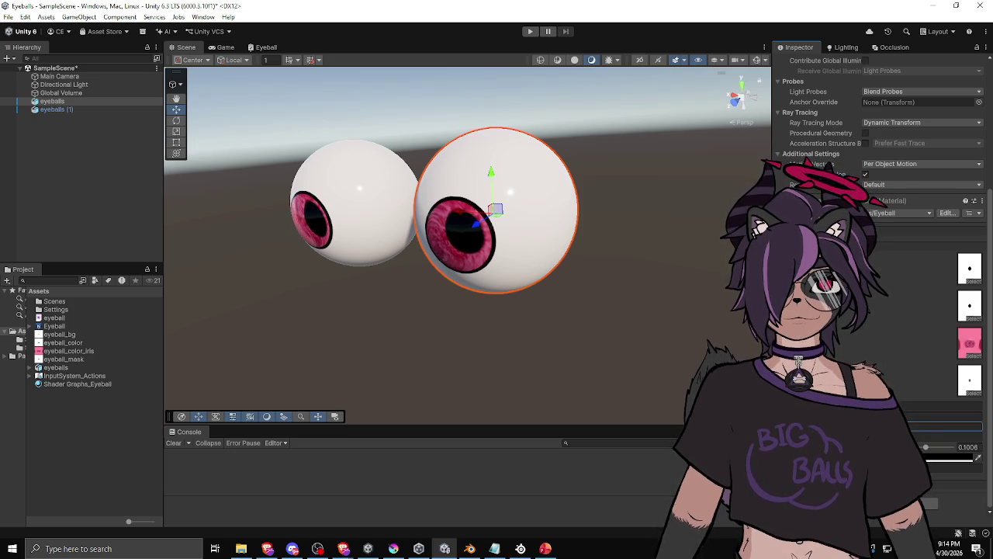
{"action": "left_click_drag", "start_coordinate": [465, 233], "coordinate": [326, 244]}
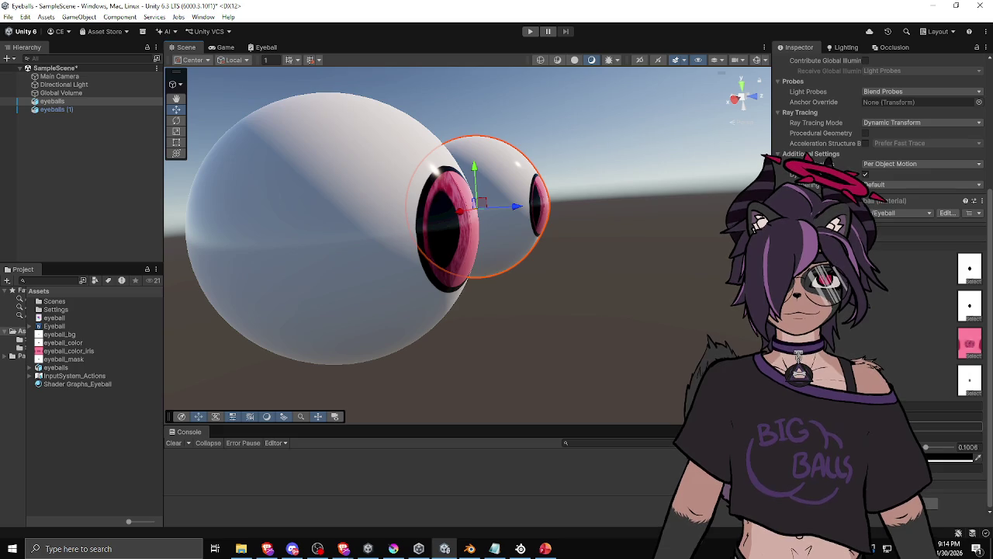
{"action": "left_click", "coordinate": [661, 339]}
{"action": "mouse_move", "coordinate": [660, 339]}
{"action": "left_mouse_down"}
{"action": "mouse_move", "coordinate": [612, 271]}
{"action": "mouse_move", "coordinate": [647, 288]}
{"action": "mouse_move", "coordinate": [632, 246]}
{"action": "mouse_move", "coordinate": [515, 254]}
{"action": "mouse_move", "coordinate": [465, 313]}
{"action": "mouse_move", "coordinate": [521, 339]}
{"action": "mouse_move", "coordinate": [480, 238]}
{"action": "mouse_move", "coordinate": [485, 274]}
{"action": "left_mouse_up"}
{"action": "left_click", "coordinate": [485, 274]}
{"action": "scroll", "coordinate": [886, 358], "scroll_direction": "down", "scroll_amount": 5}
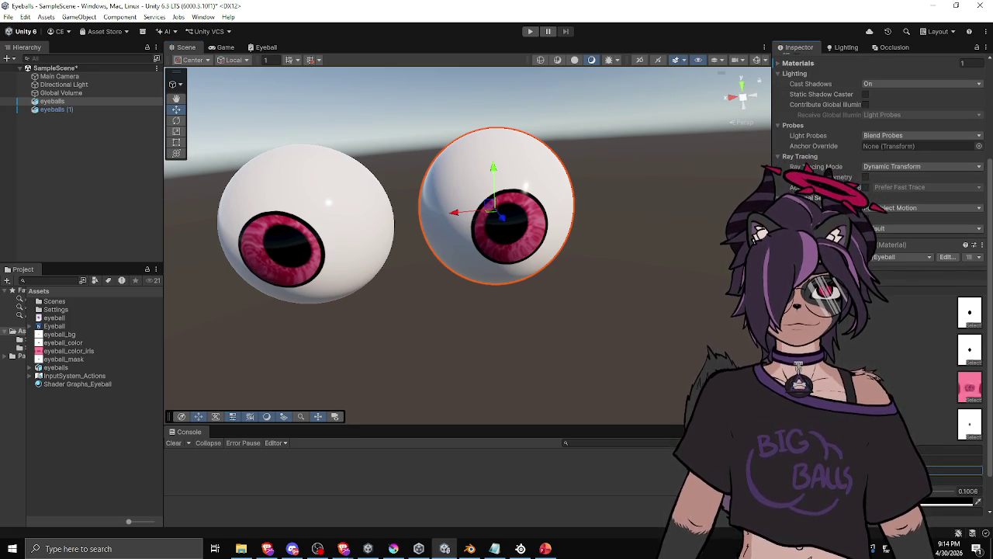
{"action": "left_click", "coordinate": [568, 290]}
{"action": "mouse_move", "coordinate": [568, 290]}
{"action": "left_mouse_down"}
{"action": "mouse_move", "coordinate": [661, 284]}
{"action": "mouse_move", "coordinate": [683, 299]}
{"action": "mouse_move", "coordinate": [588, 367]}
{"action": "mouse_move", "coordinate": [368, 272]}
{"action": "mouse_move", "coordinate": [358, 238]}
{"action": "mouse_move", "coordinate": [440, 292]}
{"action": "mouse_move", "coordinate": [464, 353]}
{"action": "mouse_move", "coordinate": [575, 344]}
{"action": "mouse_move", "coordinate": [637, 208]}
{"action": "mouse_move", "coordinate": [548, 274]}
{"action": "left_mouse_up"}
{"action": "left_click", "coordinate": [548, 274]}
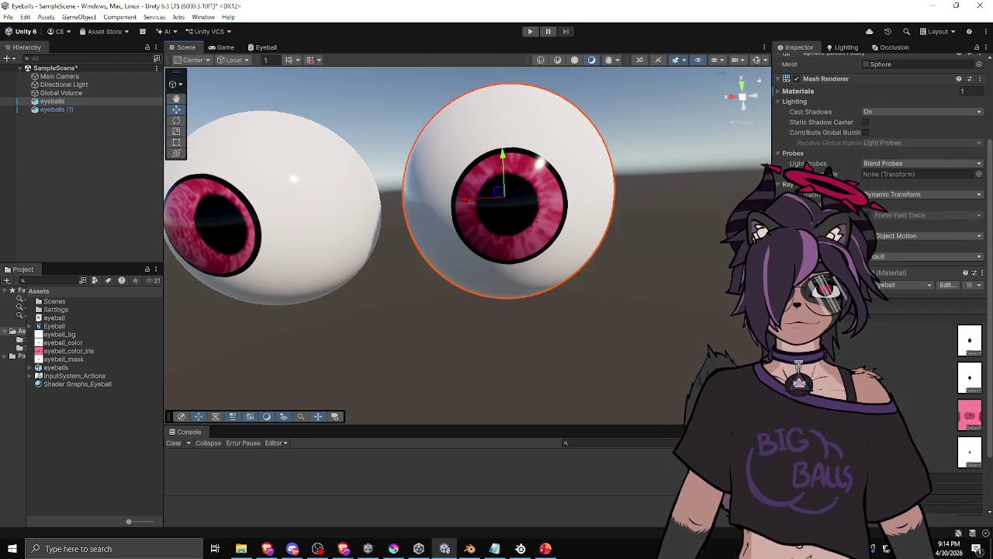
{"action": "scroll", "coordinate": [882, 280], "scroll_direction": "down", "scroll_amount": 2}
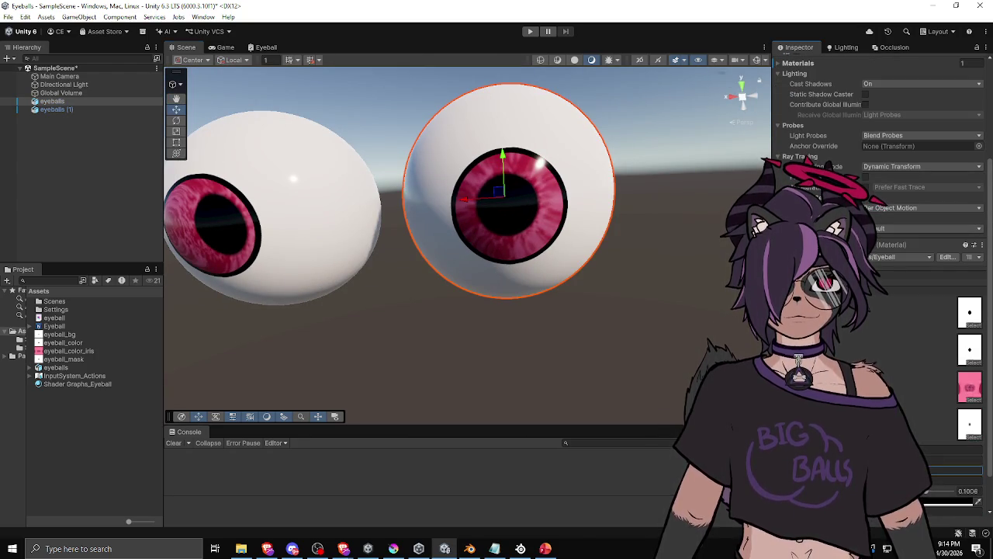
{"action": "left_click", "coordinate": [600, 293]}
{"action": "mouse_move", "coordinate": [599, 293]}
{"action": "left_mouse_down"}
{"action": "mouse_move", "coordinate": [510, 329]}
{"action": "mouse_move", "coordinate": [574, 339]}
{"action": "left_mouse_up"}
{"action": "key", "text": "ctrl+z"}
{"action": "left_click", "coordinate": [590, 322]}
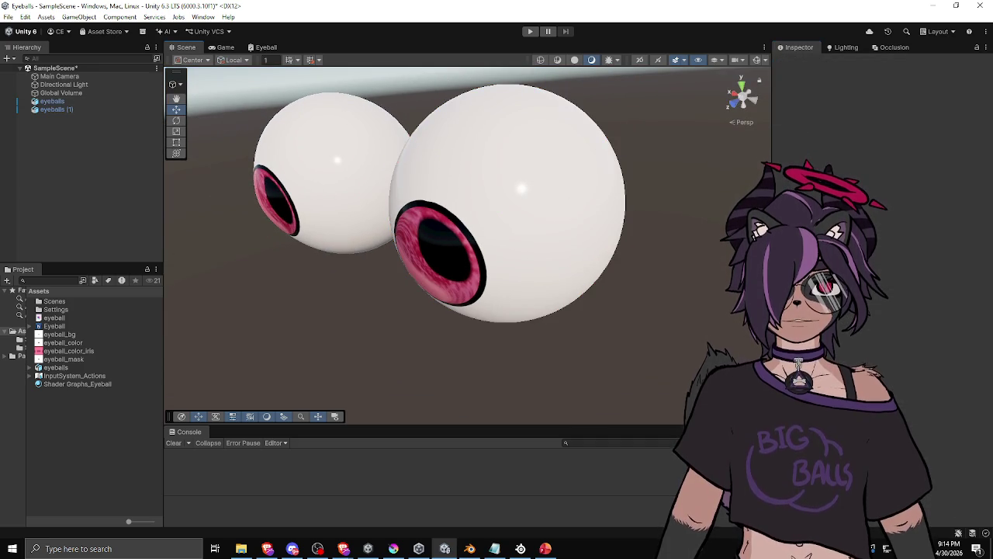
{"action": "key", "text": "ctrl+z"}
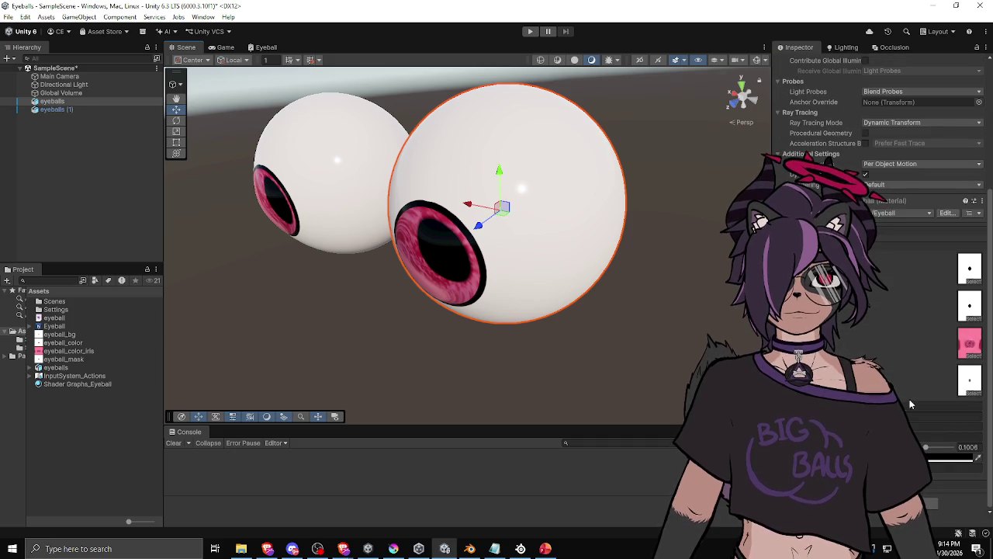
{"action": "mouse_move", "coordinate": [693, 340]}
{"action": "left_mouse_down"}
{"action": "mouse_move", "coordinate": [623, 346]}
{"action": "mouse_move", "coordinate": [662, 363]}
{"action": "left_mouse_up"}
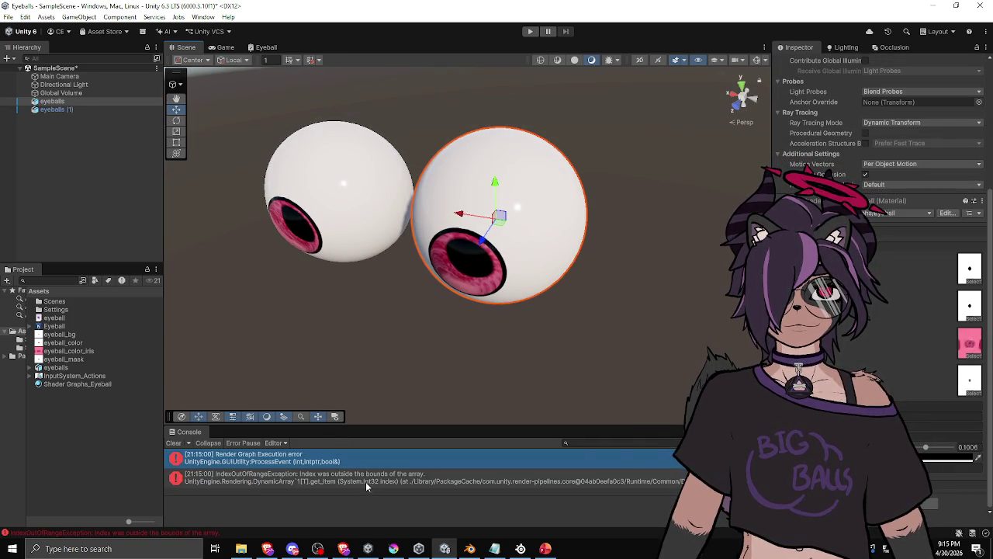
Clear the console errors, orbit to face the right eyeball, and select it to inspect its materials
{"action": "left_click", "coordinate": [172, 443]}
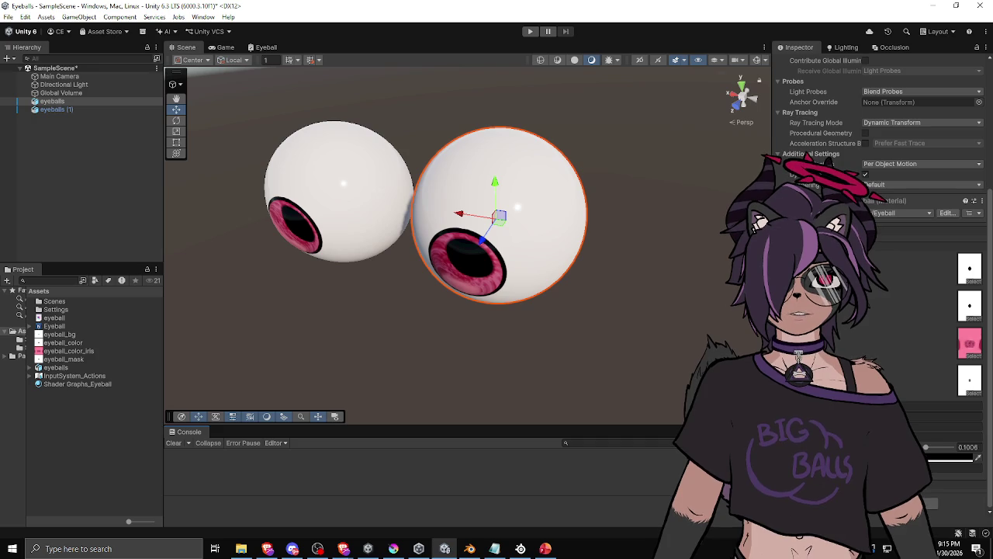
{"action": "mouse_move", "coordinate": [557, 329]}
{"action": "left_mouse_down"}
{"action": "mouse_move", "coordinate": [603, 219]}
{"action": "mouse_move", "coordinate": [629, 275]}
{"action": "mouse_move", "coordinate": [586, 318]}
{"action": "mouse_move", "coordinate": [627, 219]}
{"action": "mouse_move", "coordinate": [441, 254]}
{"action": "mouse_move", "coordinate": [466, 344]}
{"action": "mouse_move", "coordinate": [659, 290]}
{"action": "mouse_move", "coordinate": [572, 295]}
{"action": "mouse_move", "coordinate": [690, 367]}
{"action": "left_mouse_up"}
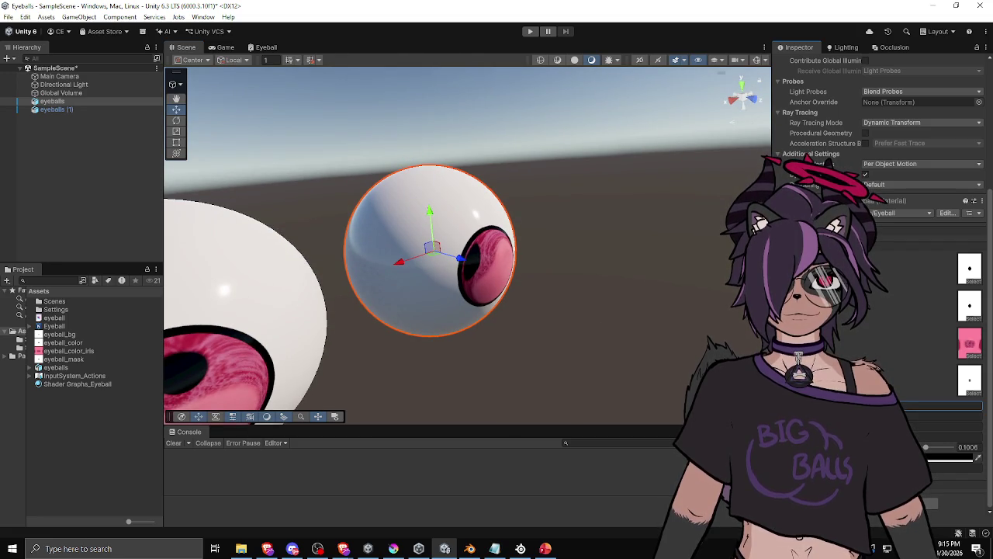
{"action": "mouse_move", "coordinate": [611, 338]}
{"action": "left_mouse_down"}
{"action": "mouse_move", "coordinate": [507, 339]}
{"action": "mouse_move", "coordinate": [491, 182]}
{"action": "mouse_move", "coordinate": [511, 337]}
{"action": "mouse_move", "coordinate": [450, 334]}
{"action": "mouse_move", "coordinate": [568, 311]}
{"action": "mouse_move", "coordinate": [362, 157]}
{"action": "mouse_move", "coordinate": [281, 269]}
{"action": "mouse_move", "coordinate": [427, 334]}
{"action": "mouse_move", "coordinate": [501, 337]}
{"action": "mouse_move", "coordinate": [535, 354]}
{"action": "mouse_move", "coordinate": [583, 315]}
{"action": "mouse_move", "coordinate": [612, 327]}
{"action": "mouse_move", "coordinate": [374, 276]}
{"action": "left_mouse_up"}
{"action": "left_click", "coordinate": [492, 170]}
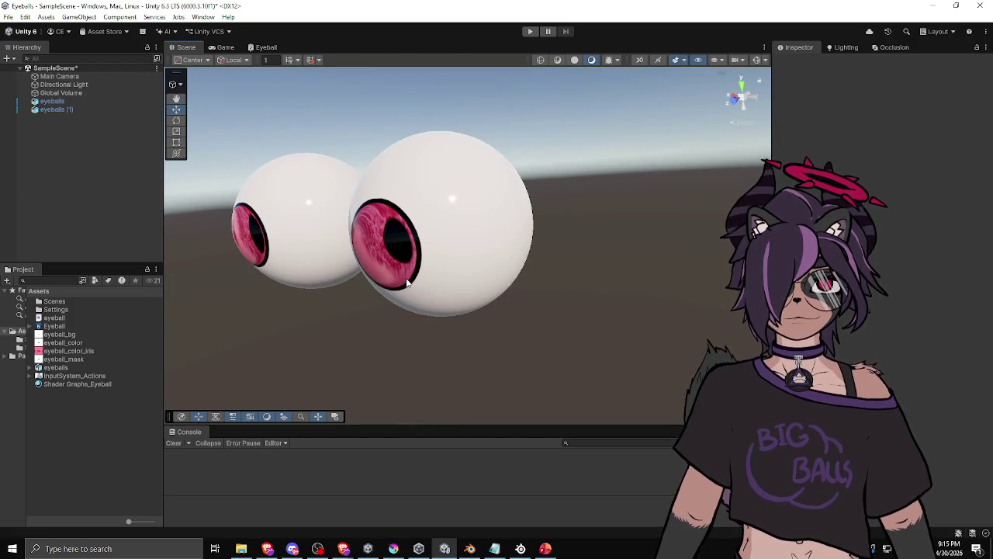
{"action": "left_click", "coordinate": [403, 291]}
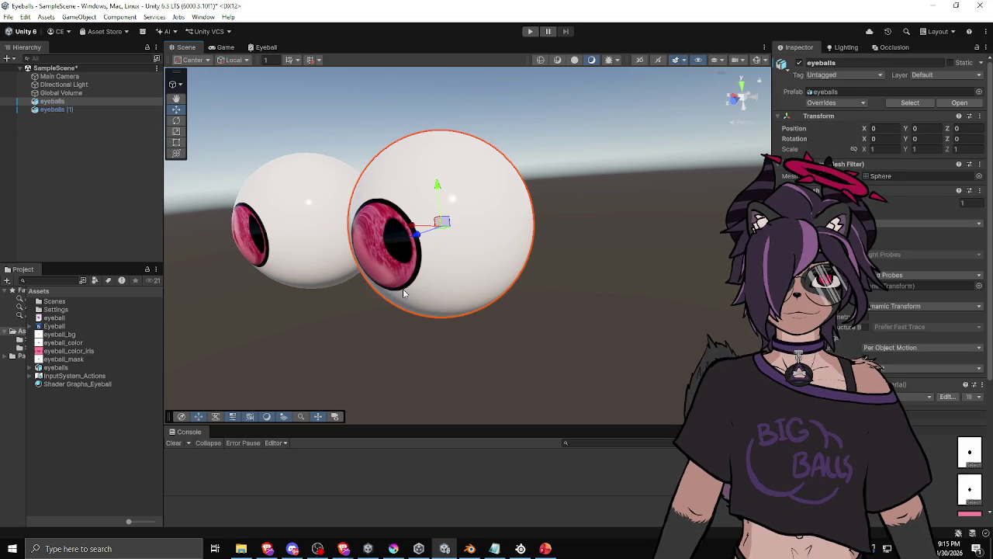
{"action": "scroll", "coordinate": [877, 233], "scroll_direction": "down", "scroll_amount": 5}
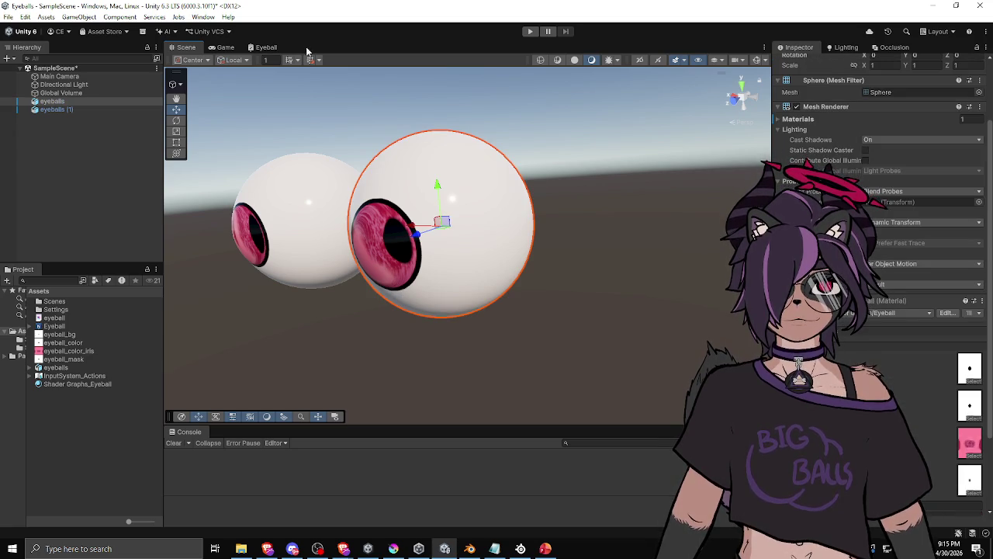
Bring up the Eyeball Shader Graph
{"action": "left_click", "coordinate": [266, 47]}
{"action": "scroll", "coordinate": [404, 217], "scroll_direction": "up", "scroll_amount": 2}
{"action": "scroll", "coordinate": [428, 241], "scroll_direction": "down", "scroll_amount": 1}
Show the RefractWithHeight node's Body code and mark the R.xy/R.z term in the Offset line
{"action": "left_click", "coordinate": [488, 239]}
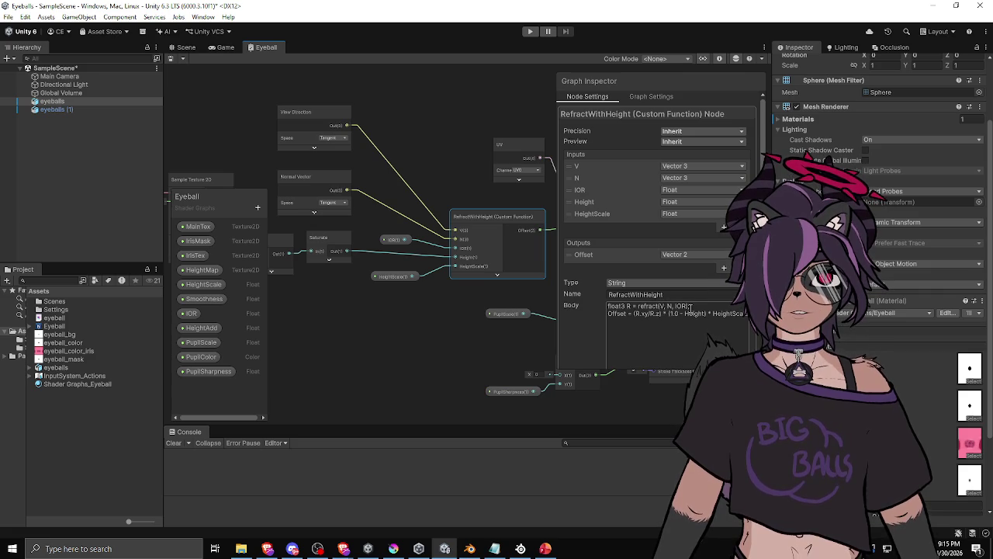
{"action": "scroll", "coordinate": [877, 156], "scroll_direction": "down", "scroll_amount": 3}
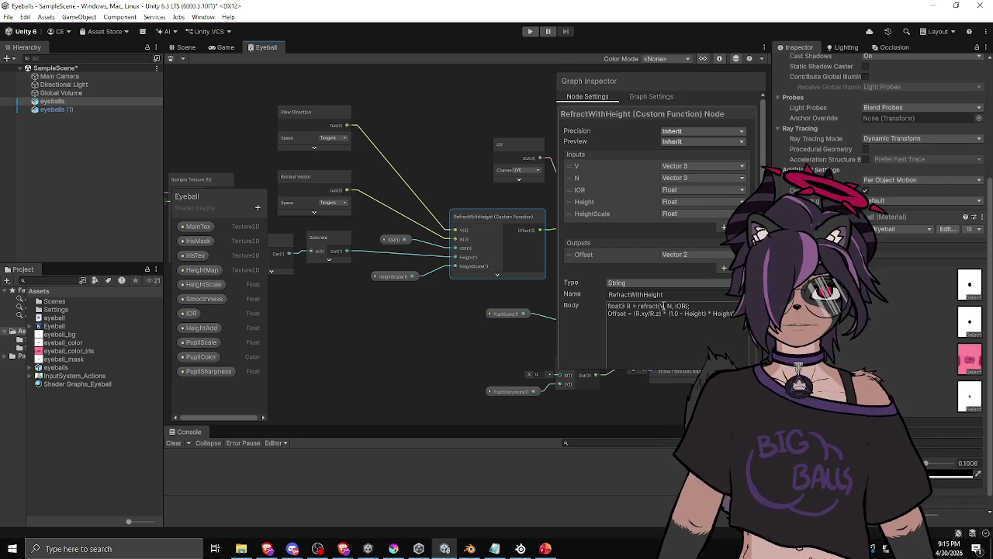
{"action": "left_click", "coordinate": [580, 348]}
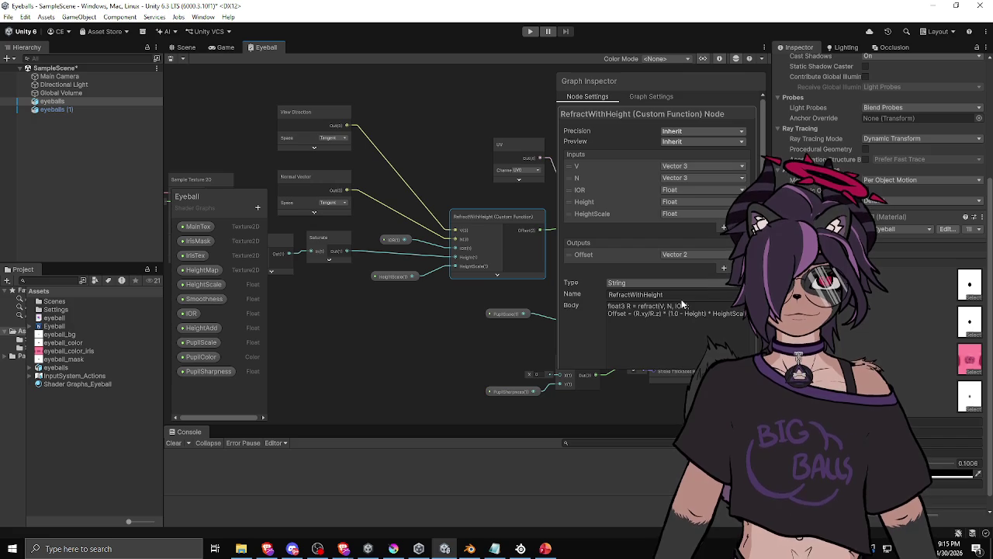
{"action": "left_click_drag", "start_coordinate": [633, 313], "coordinate": [662, 313]}
{"action": "left_click", "coordinate": [641, 313]}
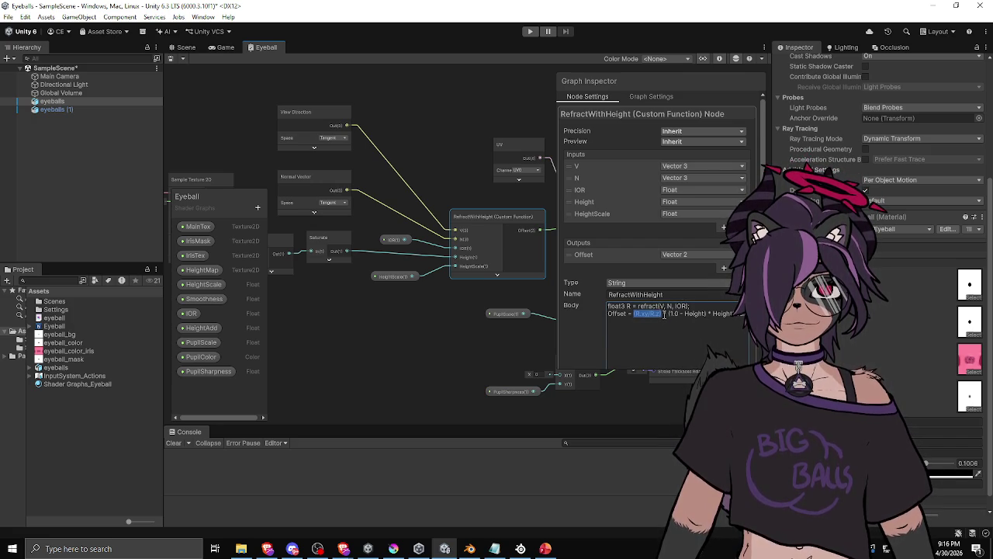
Type '*' at the R.xy/R.z term and highlight the refract and Offset lines of the function body
{"action": "type", "text": "*"}
{"action": "left_click", "coordinate": [661, 315]}
{"action": "left_click_drag", "start_coordinate": [633, 313], "coordinate": [661, 315]}
{"action": "left_click", "coordinate": [660, 314]}
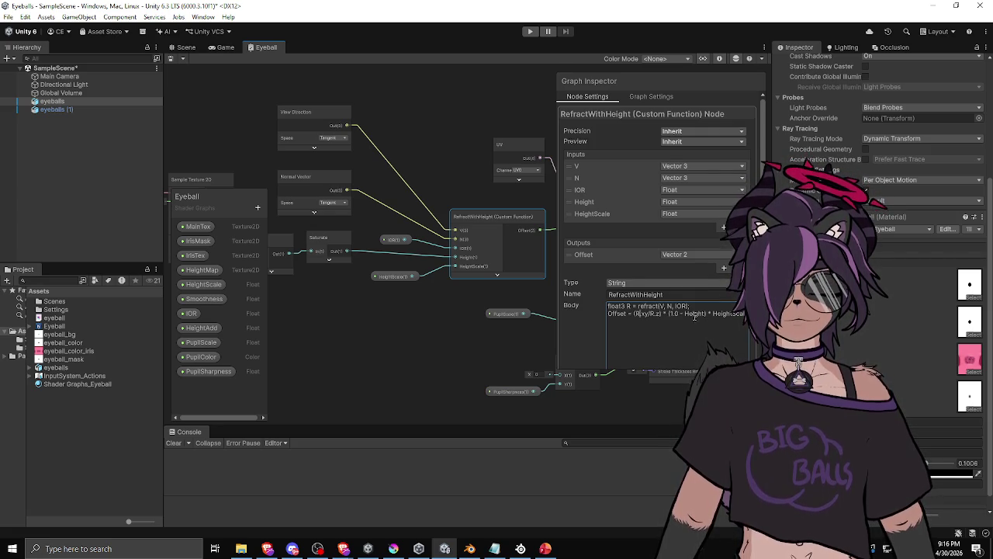
{"action": "left_click_drag", "start_coordinate": [623, 306], "coordinate": [658, 312]}
{"action": "left_click", "coordinate": [626, 305]}
{"action": "left_click", "coordinate": [742, 315]}
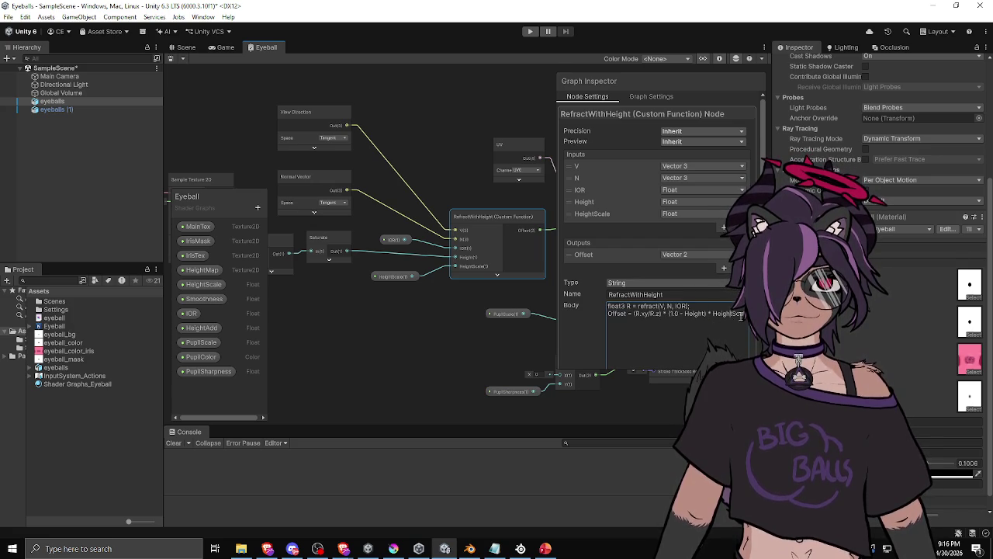
{"action": "left_click", "coordinate": [631, 304]}
{"action": "left_click_drag", "start_coordinate": [629, 306], "coordinate": [734, 314]}
{"action": "left_click", "coordinate": [730, 314]}
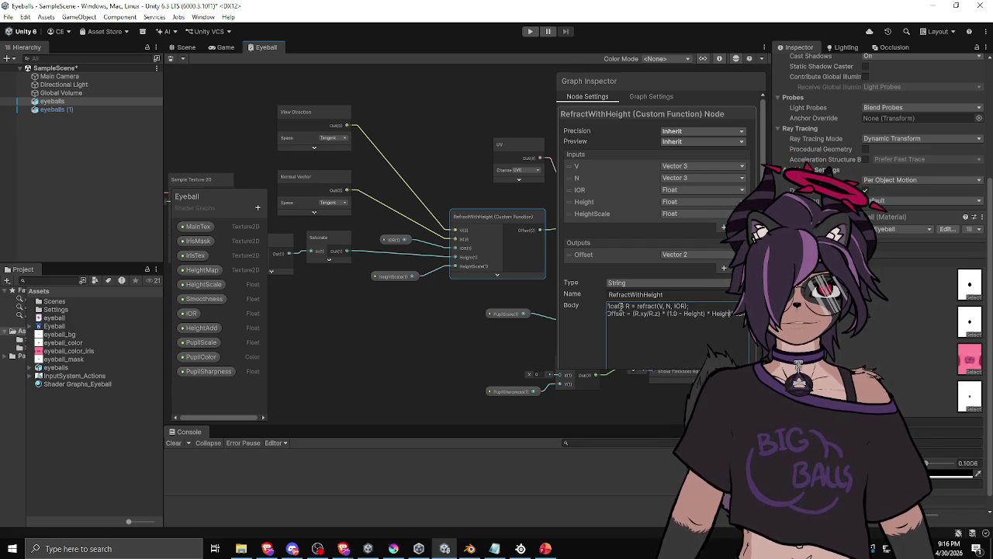
{"action": "left_click_drag", "start_coordinate": [618, 307], "coordinate": [746, 314]}
{"action": "left_click", "coordinate": [710, 313]}
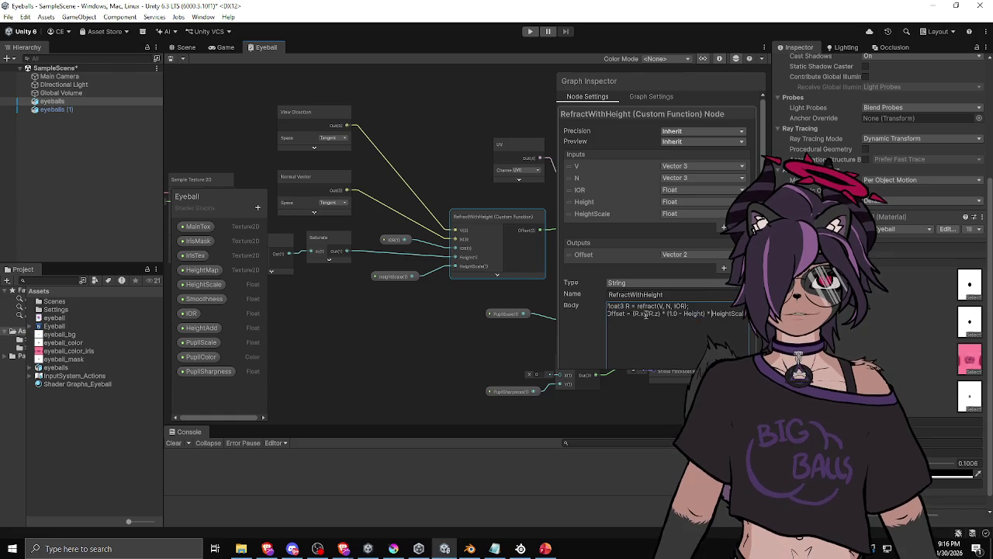
Deselect the custom function node, pan left, and preview the eyeball_bg texture
{"action": "left_click", "coordinate": [491, 131]}
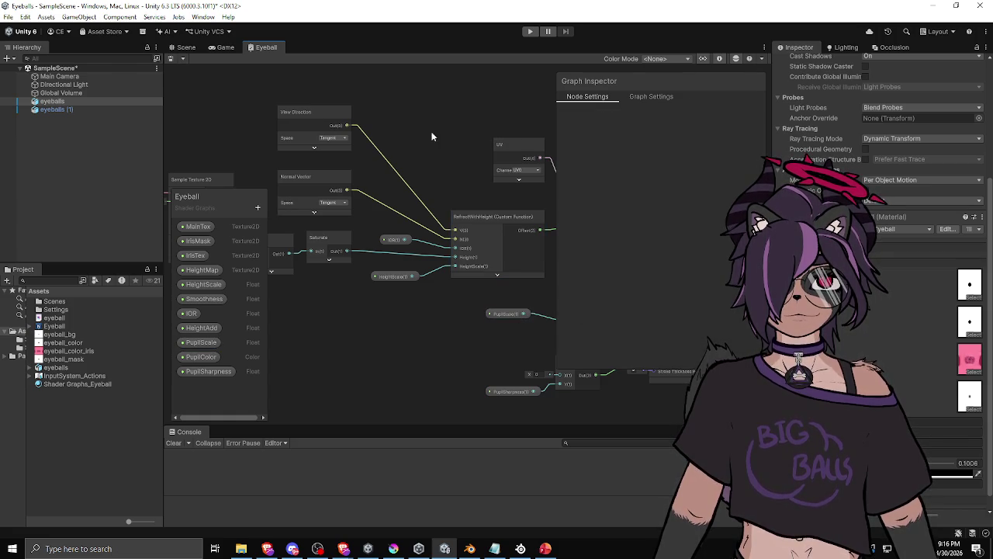
{"action": "mouse_move", "coordinate": [437, 176]}
{"action": "left_mouse_down"}
{"action": "mouse_move", "coordinate": [372, 158]}
{"action": "mouse_move", "coordinate": [493, 207]}
{"action": "mouse_move", "coordinate": [564, 205]}
{"action": "left_mouse_up"}
{"action": "scroll", "coordinate": [371, 163], "scroll_direction": "down", "scroll_amount": 1}
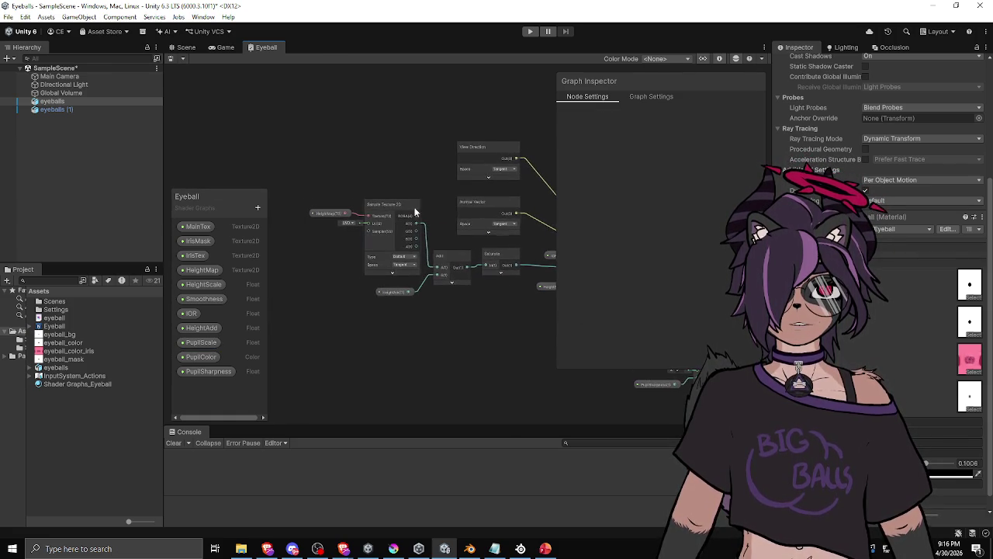
{"action": "scroll", "coordinate": [364, 207], "scroll_direction": "up", "scroll_amount": 3}
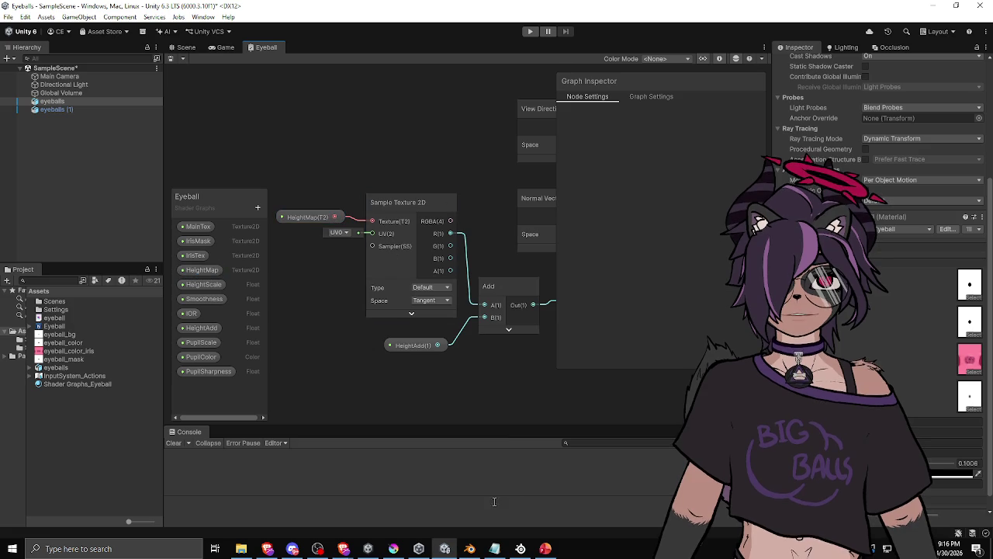
{"action": "left_click", "coordinate": [969, 396]}
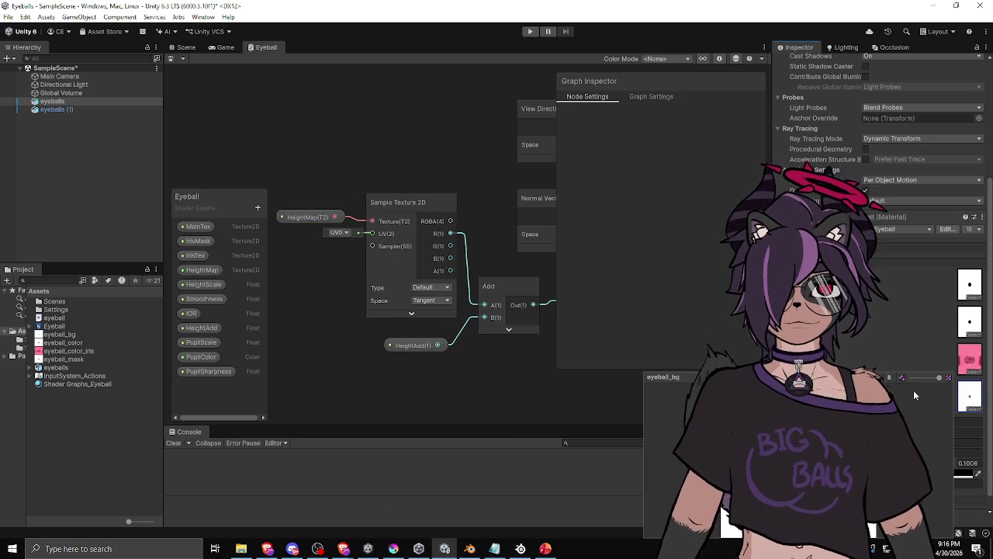
{"action": "left_click", "coordinate": [566, 461]}
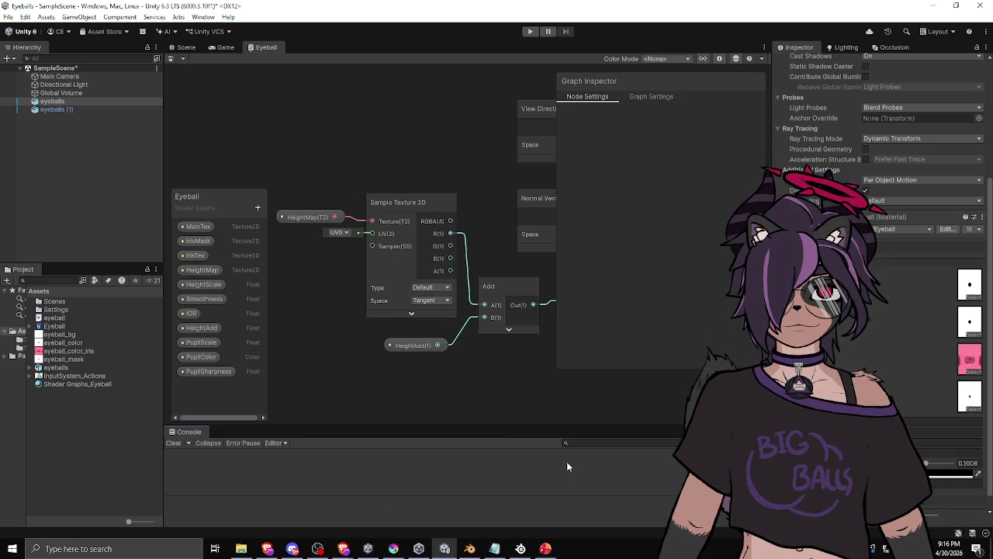
{"action": "left_click", "coordinate": [970, 396]}
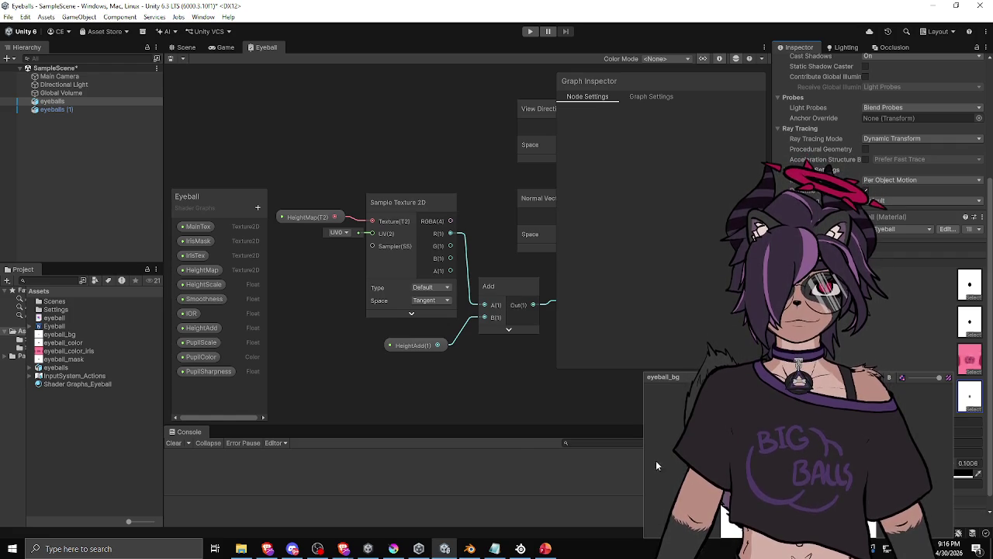
{"action": "left_click", "coordinate": [497, 360]}
Centre the graph on the Circle node and briefly select two property nodes
{"action": "scroll", "coordinate": [501, 334], "scroll_direction": "down", "scroll_amount": 3}
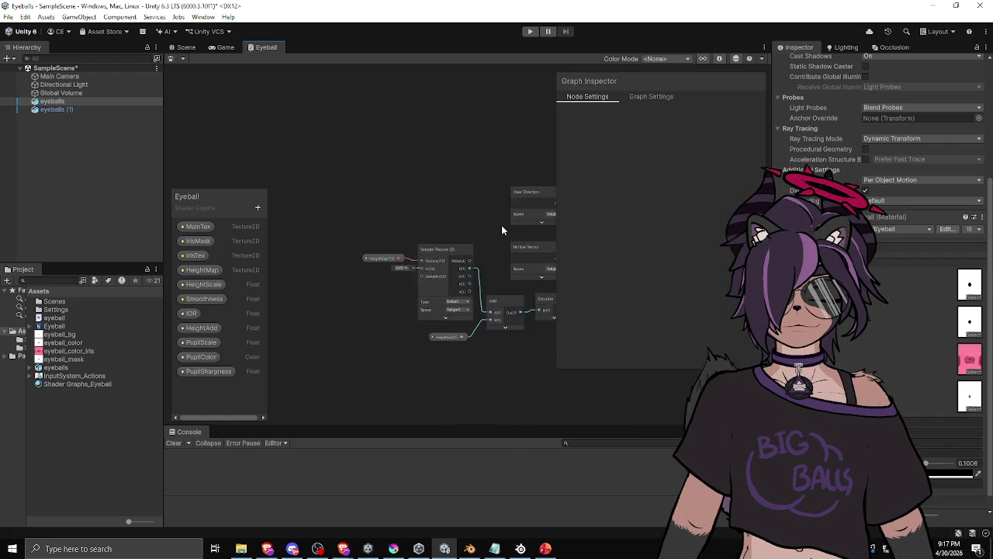
{"action": "scroll", "coordinate": [504, 228], "scroll_direction": "up", "scroll_amount": 3}
{"action": "scroll", "coordinate": [376, 277], "scroll_direction": "down", "scroll_amount": 3}
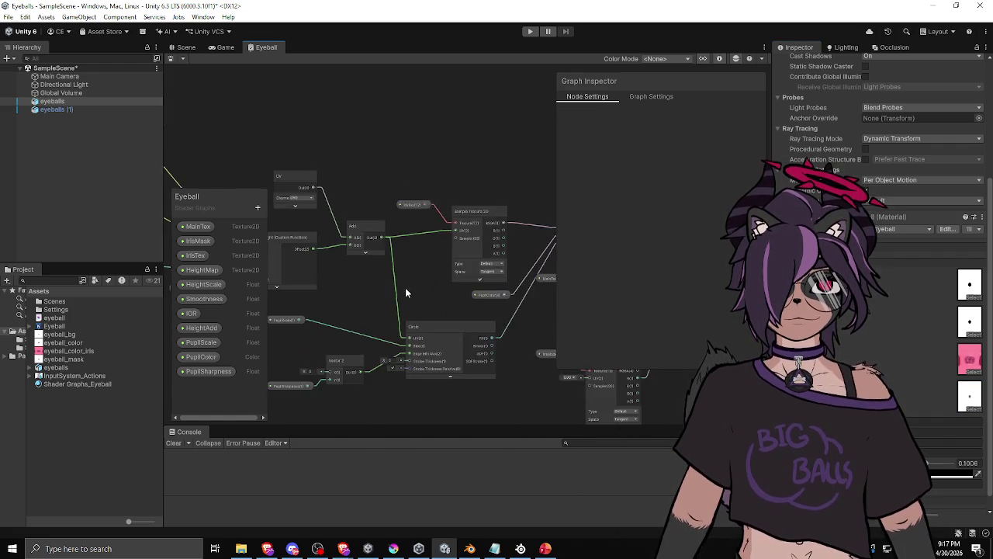
{"action": "scroll", "coordinate": [376, 276], "scroll_direction": "up", "scroll_amount": 3}
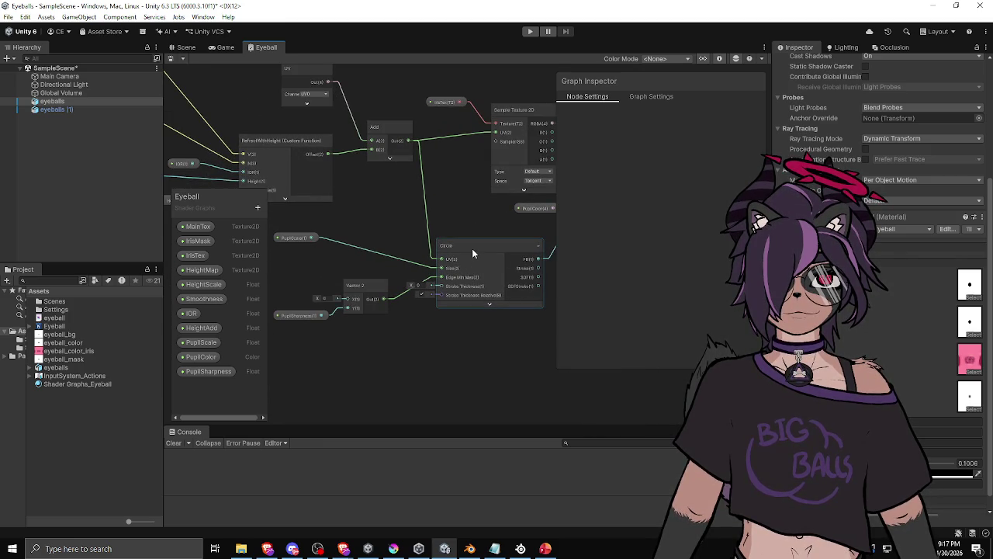
{"action": "scroll", "coordinate": [472, 248], "scroll_direction": "down", "scroll_amount": 2}
{"action": "scroll", "coordinate": [451, 228], "scroll_direction": "up", "scroll_amount": 2}
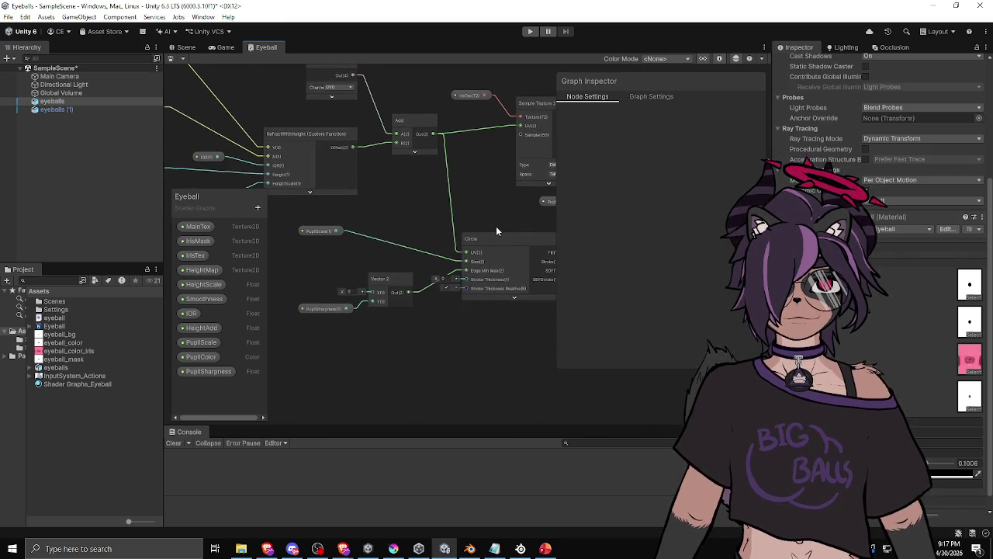
{"action": "left_click_drag", "start_coordinate": [495, 220], "coordinate": [470, 192]}
{"action": "left_click_drag", "start_coordinate": [315, 328], "coordinate": [267, 201]}
{"action": "left_click", "coordinate": [462, 214]}
Pan across the graph to the texture sampling, Lerp and Smoothness nodes
{"action": "mouse_move", "coordinate": [477, 195]}
{"action": "left_mouse_down"}
{"action": "mouse_move", "coordinate": [410, 278]}
{"action": "mouse_move", "coordinate": [367, 293]}
{"action": "left_mouse_up"}
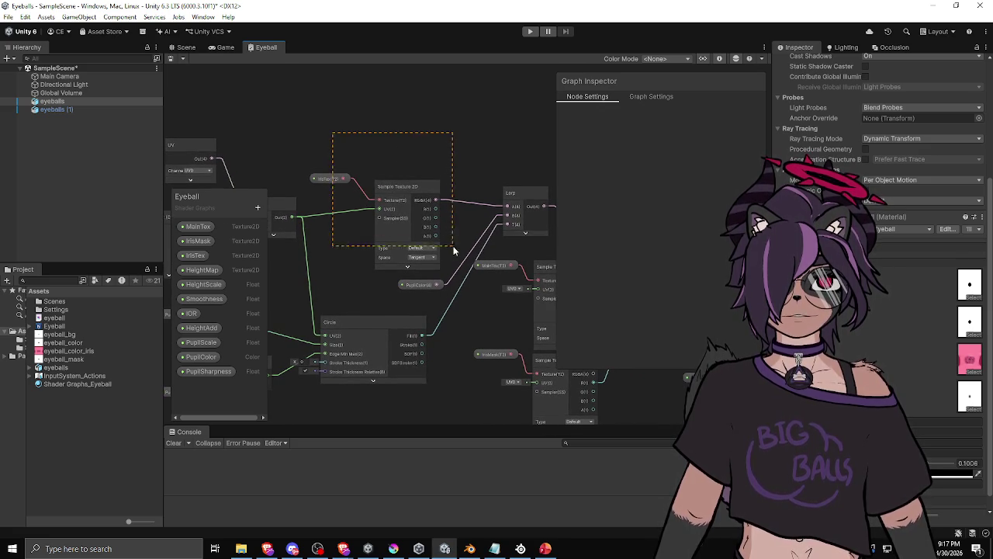
{"action": "mouse_move", "coordinate": [457, 149]}
{"action": "left_mouse_down"}
{"action": "mouse_move", "coordinate": [356, 123]}
{"action": "mouse_move", "coordinate": [404, 159]}
{"action": "mouse_move", "coordinate": [409, 211]}
{"action": "left_mouse_up"}
{"action": "mouse_move", "coordinate": [274, 157]}
{"action": "left_mouse_down"}
{"action": "mouse_move", "coordinate": [435, 156]}
{"action": "mouse_move", "coordinate": [341, 200]}
{"action": "left_mouse_up"}
{"action": "left_click_drag", "start_coordinate": [373, 167], "coordinate": [332, 144]}
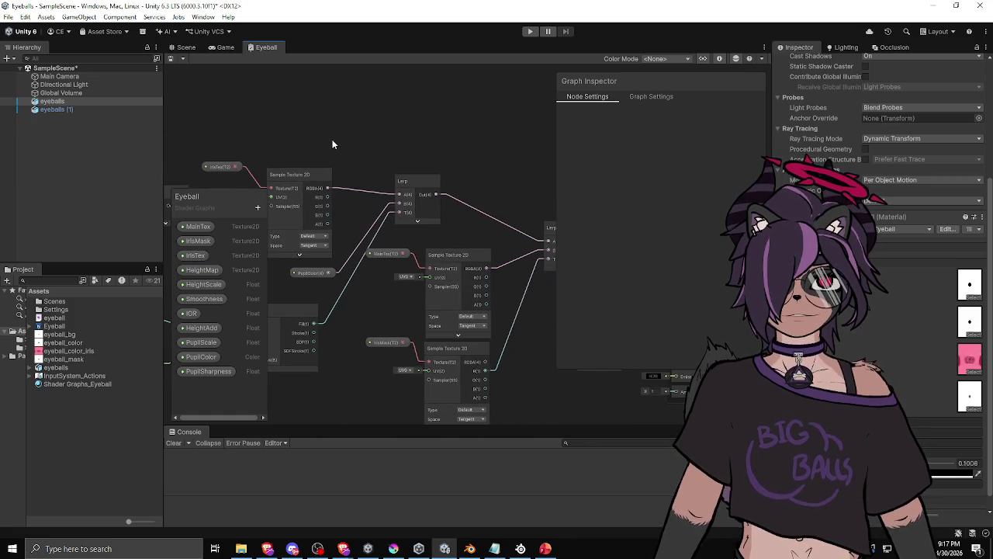
{"action": "mouse_move", "coordinate": [393, 264]}
{"action": "left_mouse_down"}
{"action": "mouse_move", "coordinate": [357, 205]}
{"action": "mouse_move", "coordinate": [378, 180]}
{"action": "left_mouse_up"}
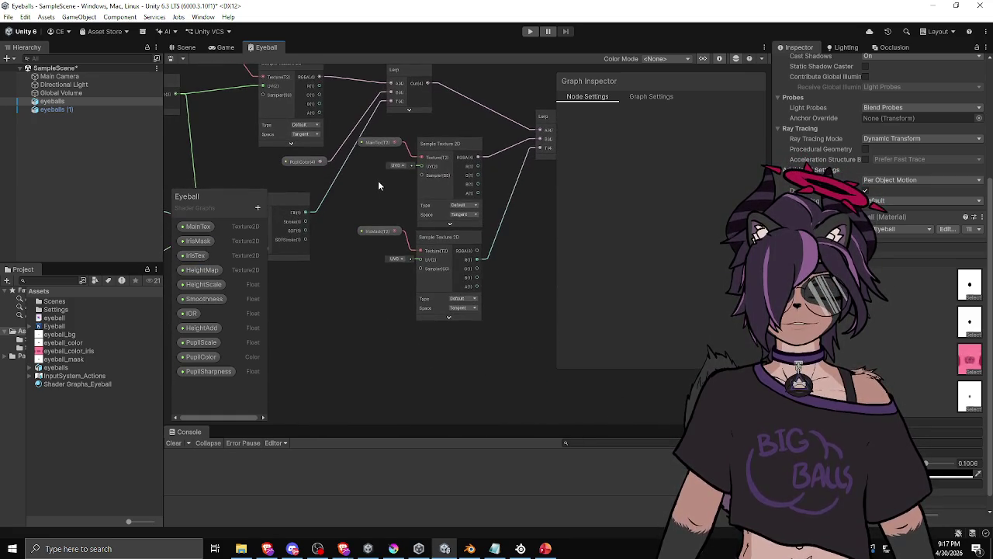
{"action": "left_click_drag", "start_coordinate": [460, 238], "coordinate": [407, 276]}
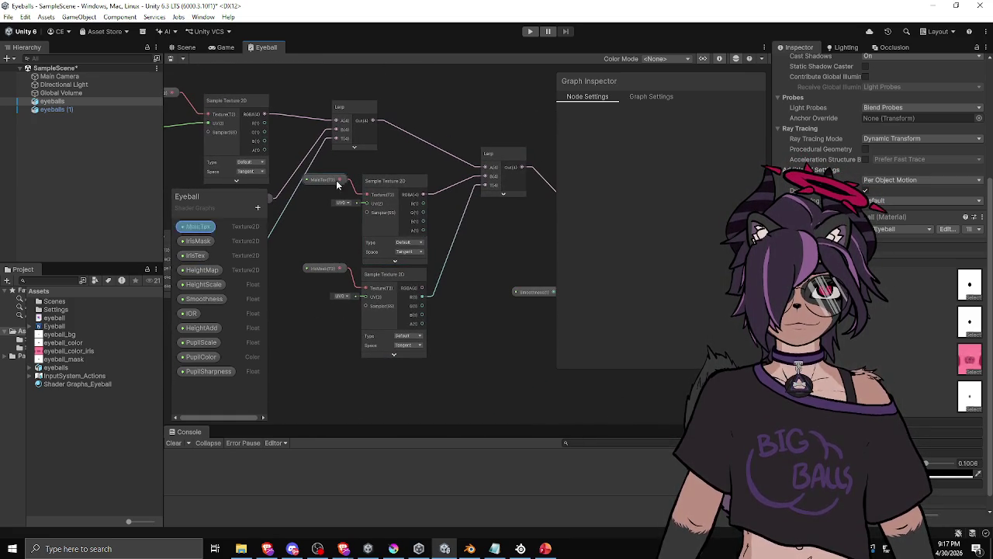
{"action": "left_click_drag", "start_coordinate": [422, 204], "coordinate": [386, 210]}
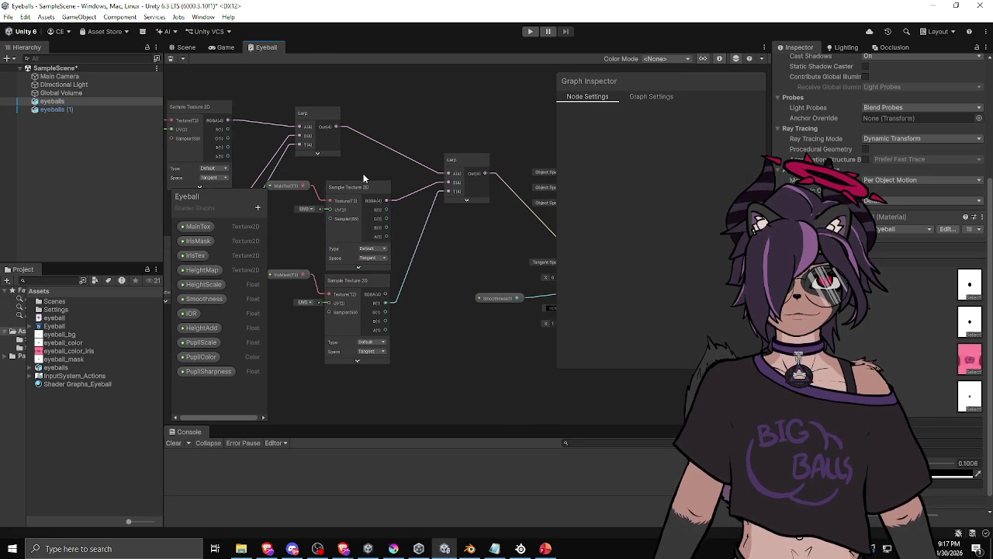
{"action": "left_click_drag", "start_coordinate": [295, 251], "coordinate": [312, 234]}
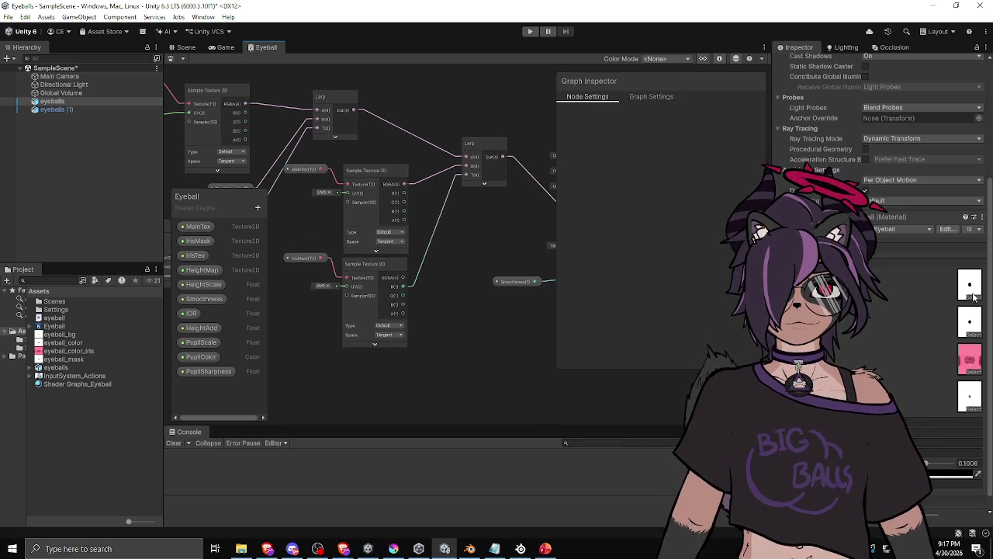
Bring the Vertex and Fragment outputs into view and select, then deselect, the Smoothness node
{"action": "mouse_move", "coordinate": [948, 332]}
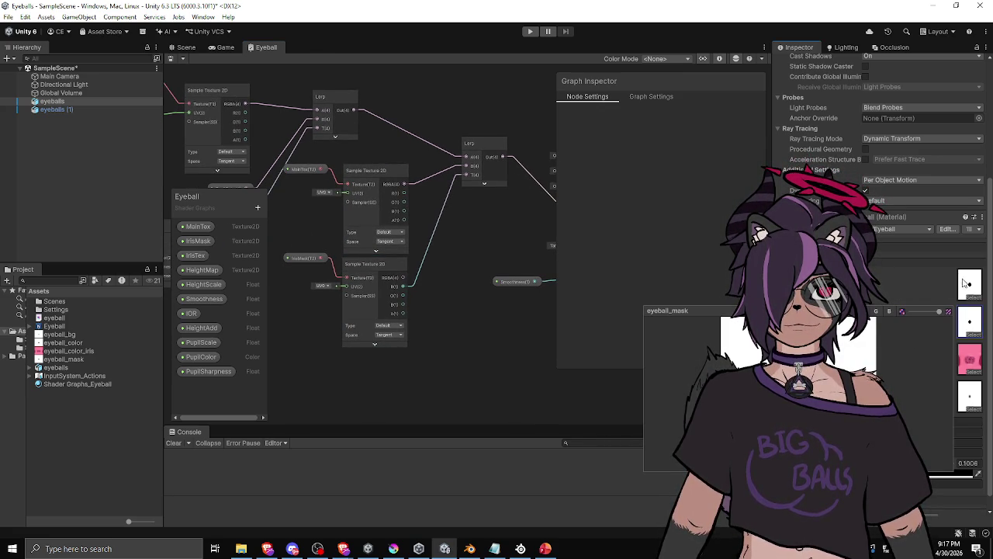
{"action": "mouse_move", "coordinate": [968, 288]}
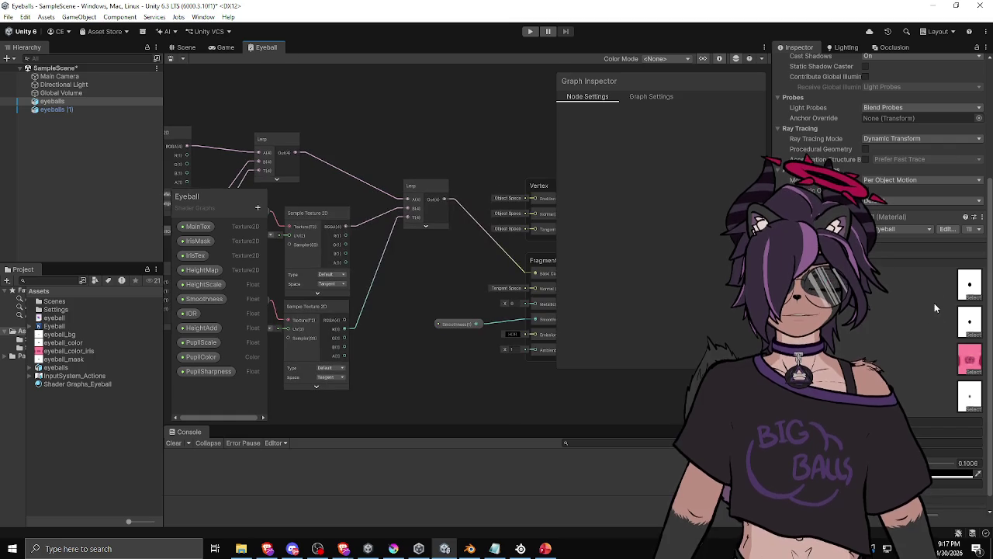
{"action": "mouse_move", "coordinate": [436, 261]}
{"action": "left_mouse_down"}
{"action": "mouse_move", "coordinate": [469, 260]}
{"action": "mouse_move", "coordinate": [438, 299]}
{"action": "mouse_move", "coordinate": [360, 253]}
{"action": "left_mouse_up"}
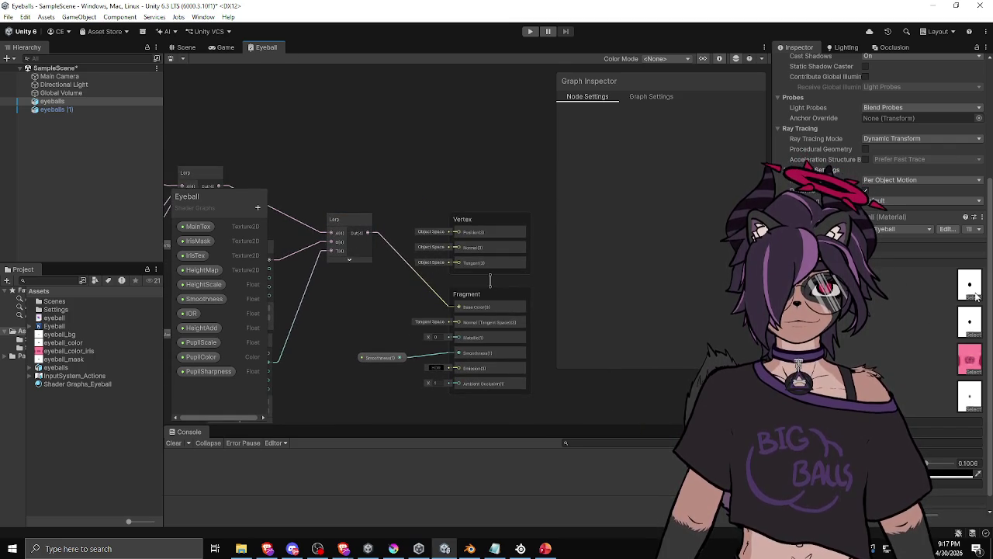
{"action": "mouse_move", "coordinate": [977, 293]}
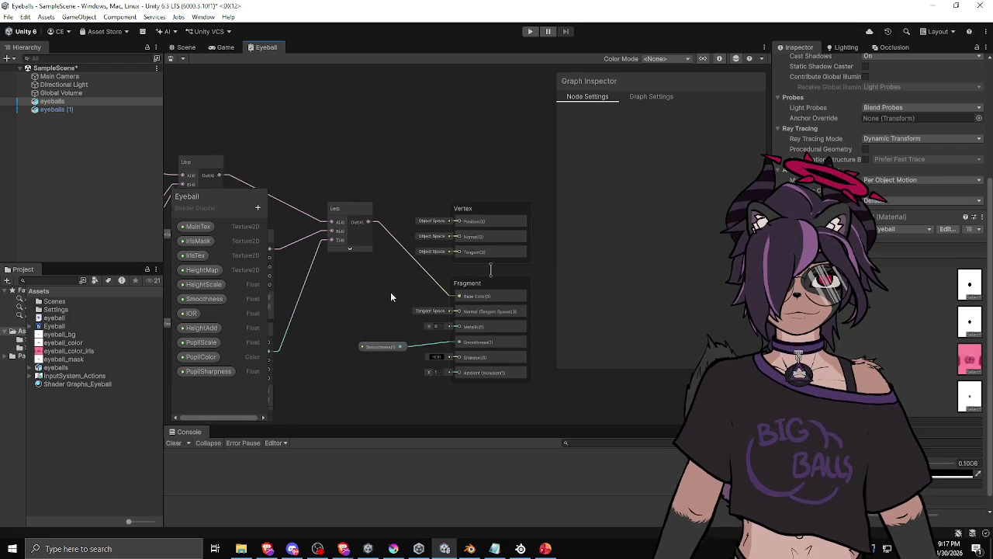
{"action": "left_click_drag", "start_coordinate": [373, 325], "coordinate": [363, 316]}
{"action": "left_click", "coordinate": [364, 262]}
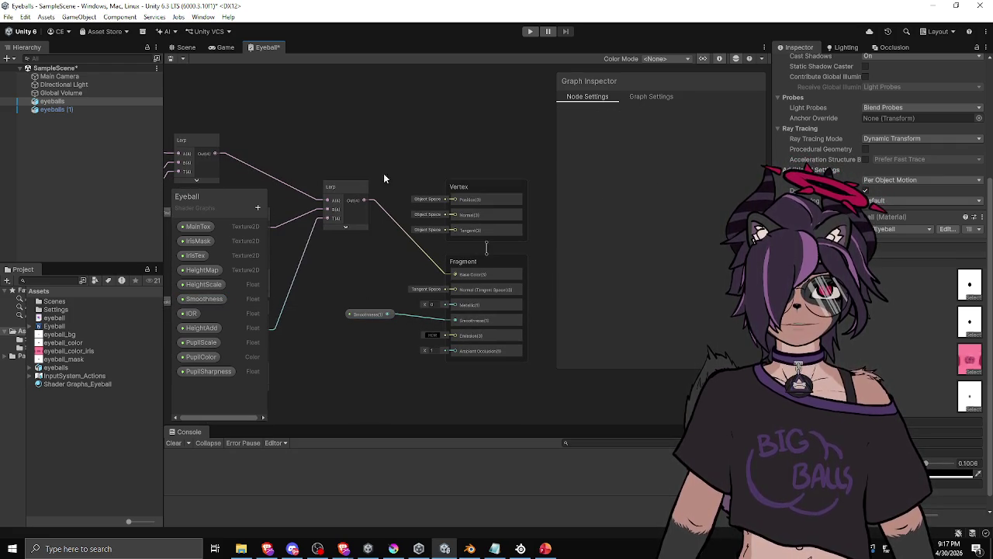
Pan back over the Sample Texture 2D nodes and output stack, then return to the Scene view
{"action": "left_click_drag", "start_coordinate": [298, 148], "coordinate": [364, 143]}
{"action": "left_click_drag", "start_coordinate": [531, 273], "coordinate": [449, 258]}
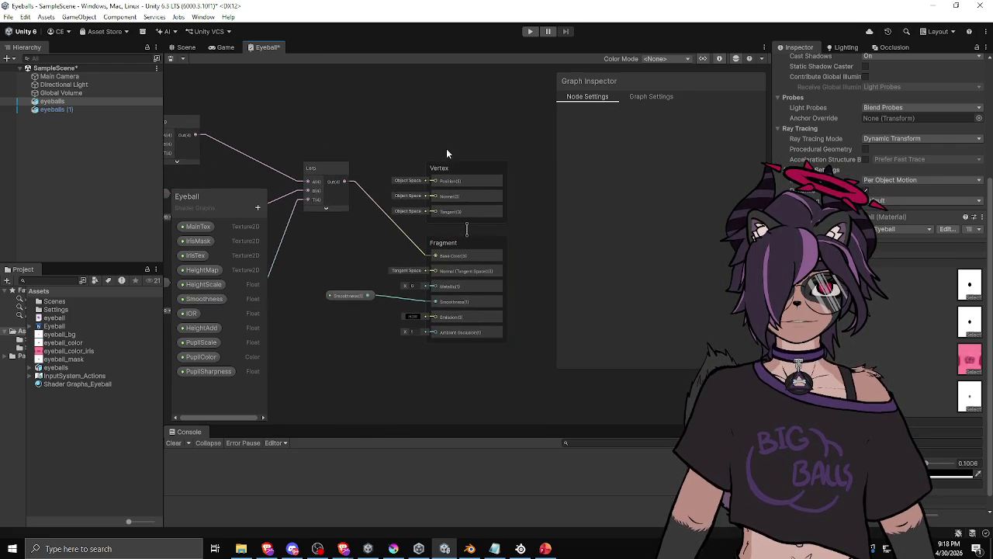
{"action": "scroll", "coordinate": [334, 236], "scroll_direction": "down", "scroll_amount": 1}
{"action": "left_click_drag", "start_coordinate": [334, 236], "coordinate": [395, 240]}
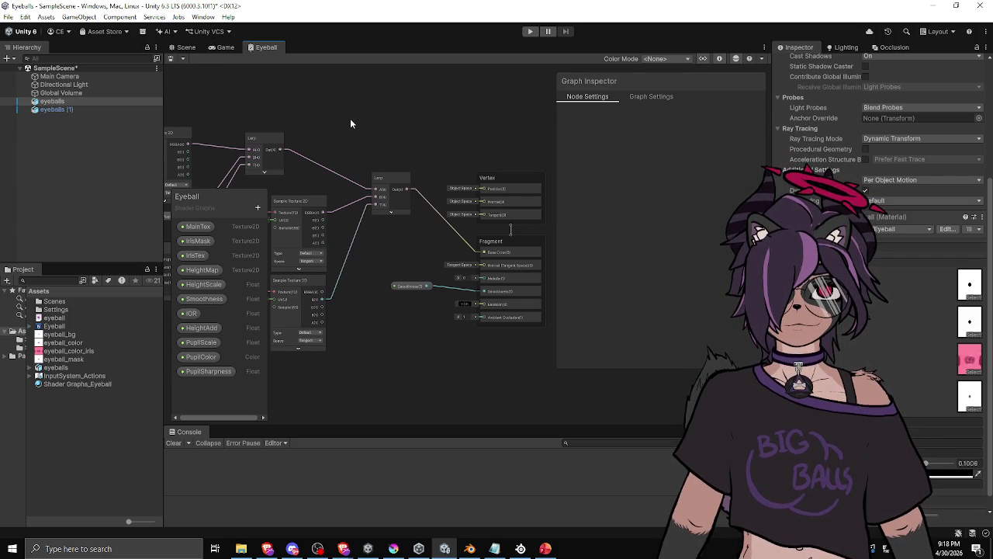
{"action": "left_click", "coordinate": [184, 48]}
Orbit and zoom around the eyeballs to watch the iris refraction shift, then switch to the browser
{"action": "left_click_drag", "start_coordinate": [373, 202], "coordinate": [690, 237]}
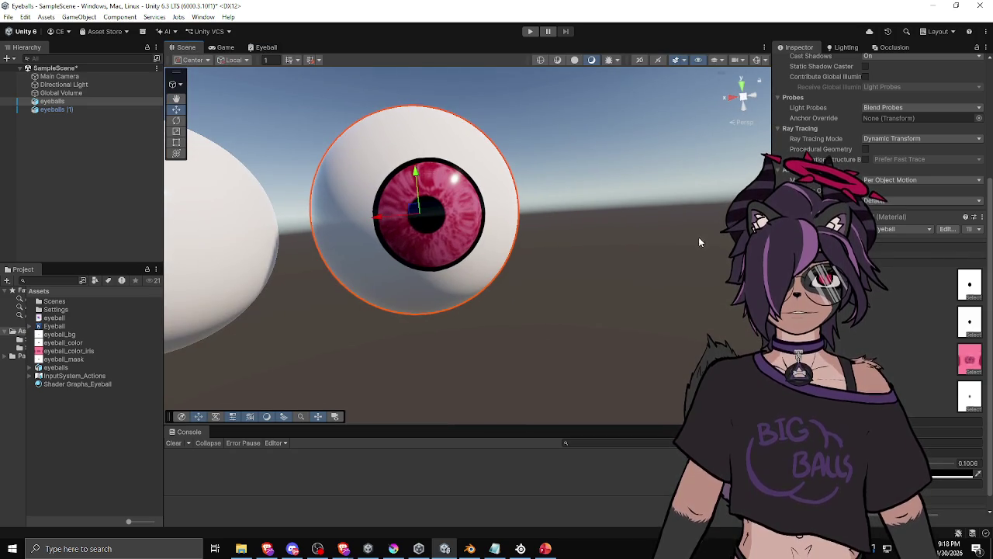
{"action": "left_click_drag", "start_coordinate": [662, 295], "coordinate": [635, 268]}
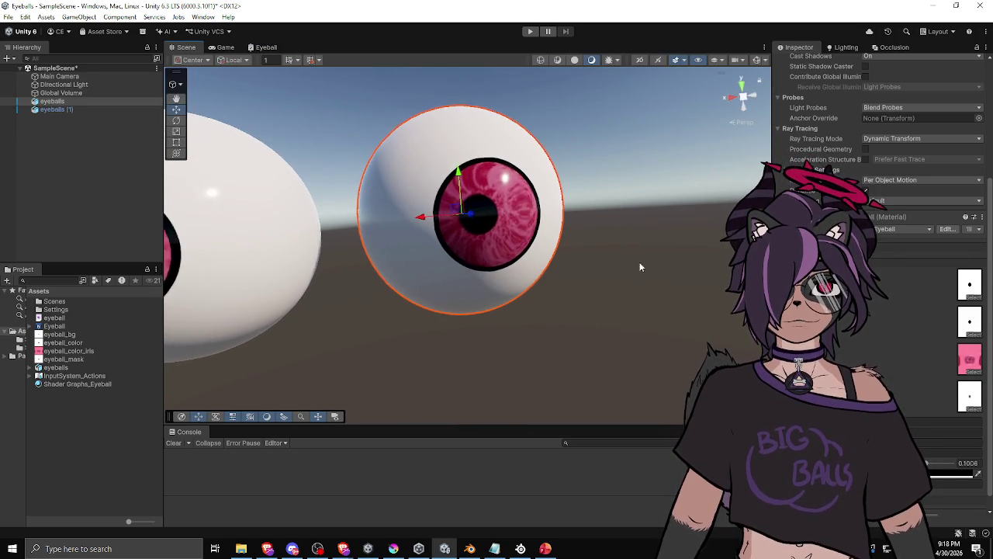
{"action": "scroll", "coordinate": [525, 272], "scroll_direction": "down", "scroll_amount": 3}
{"action": "left_click_drag", "start_coordinate": [503, 243], "coordinate": [445, 227]}
{"action": "left_click_drag", "start_coordinate": [468, 200], "coordinate": [501, 265]}
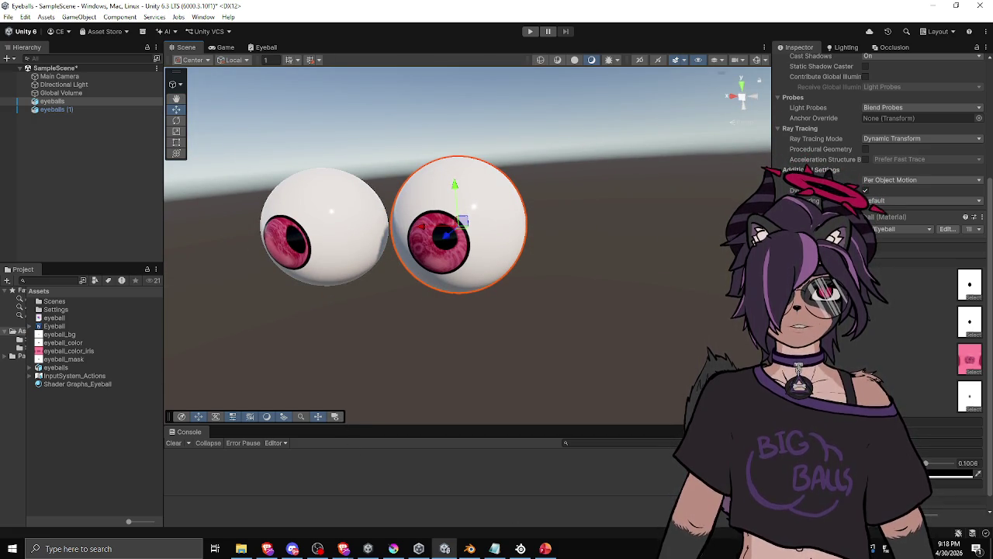
{"action": "key", "text": "alt+Tab"}
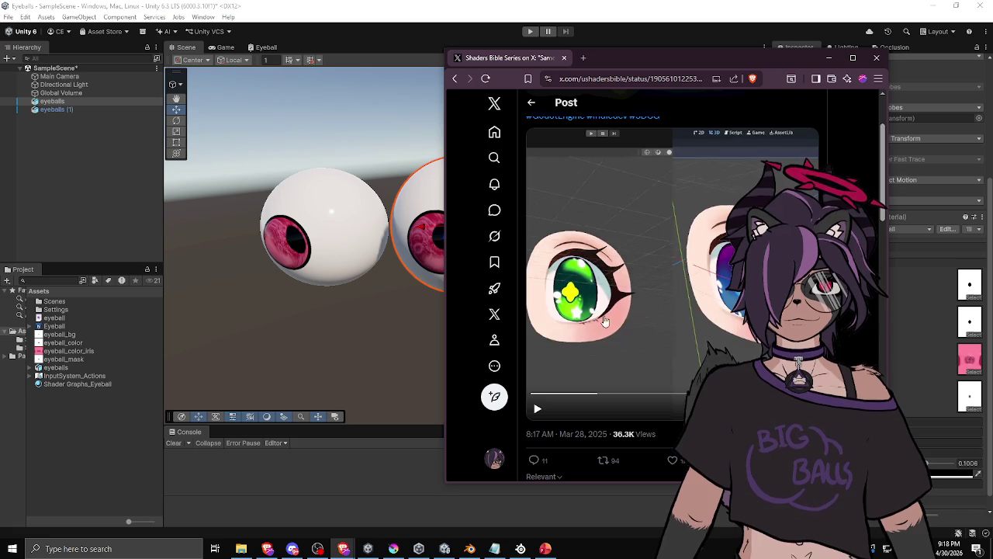
Play and scrub through the anime eye shader demo video in the X post
{"action": "left_click", "coordinate": [546, 409]}
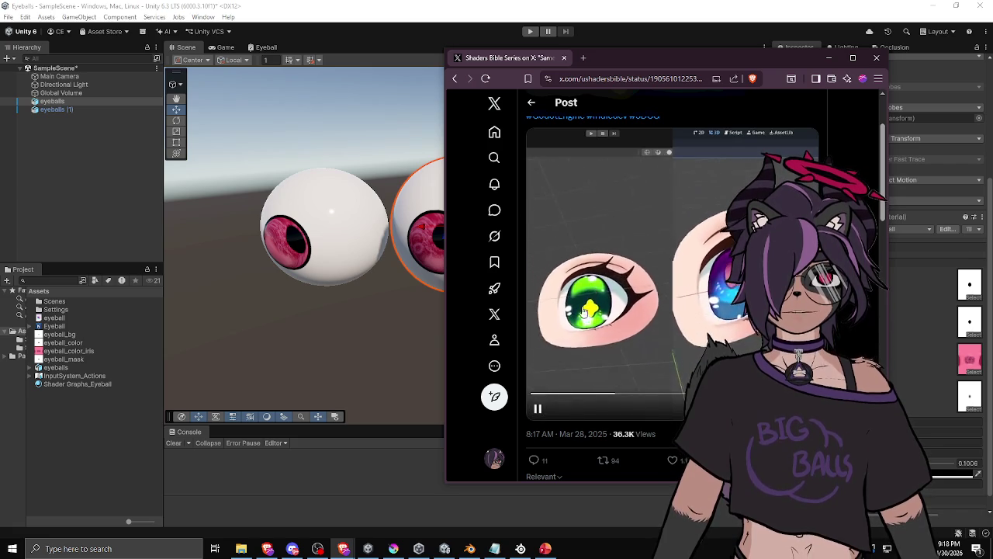
{"action": "left_click", "coordinate": [606, 300]}
{"action": "left_click", "coordinate": [534, 416]}
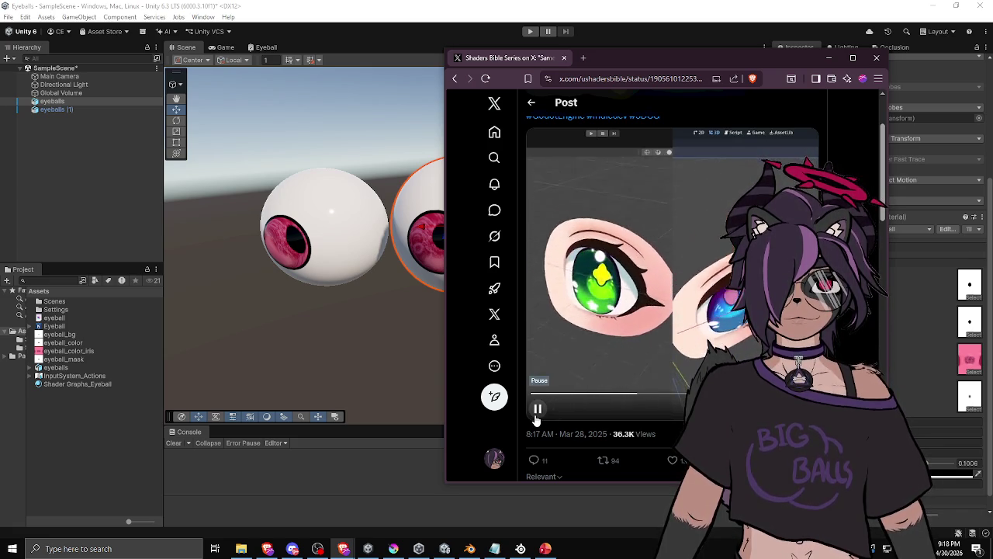
{"action": "left_click", "coordinate": [597, 311]}
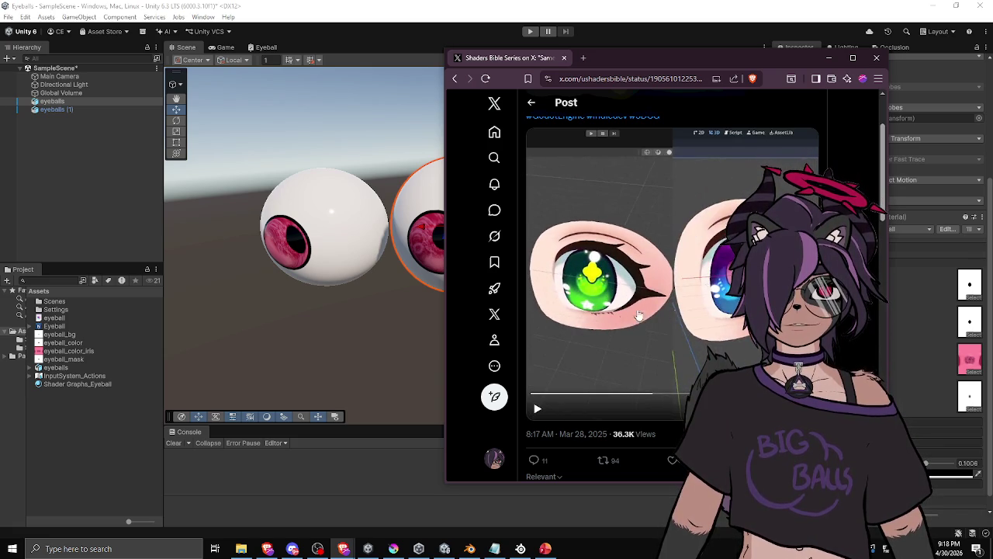
{"action": "left_click_drag", "start_coordinate": [656, 402], "coordinate": [584, 399]}
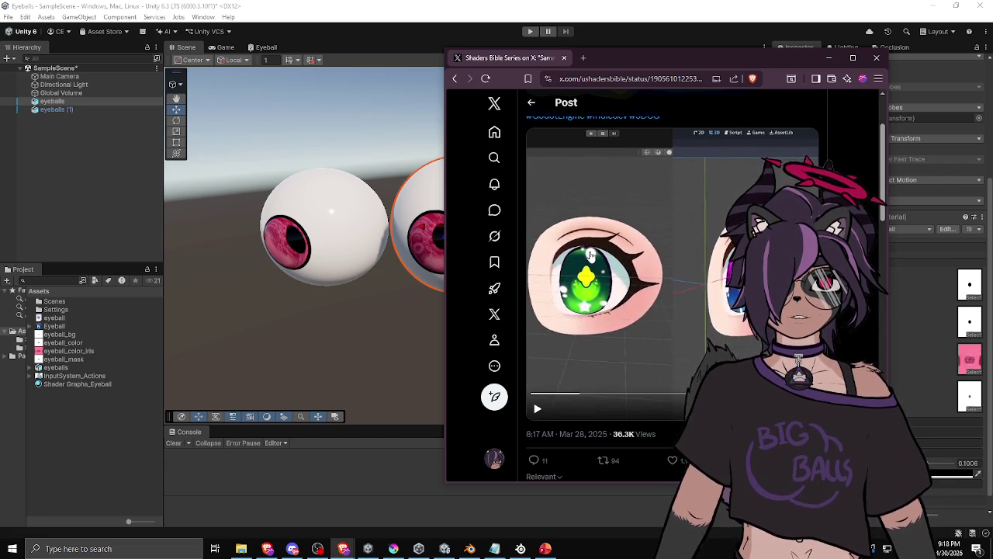
{"action": "mouse_move", "coordinate": [598, 394]}
{"action": "left_mouse_down"}
{"action": "mouse_move", "coordinate": [619, 393]}
{"action": "mouse_move", "coordinate": [541, 394]}
{"action": "mouse_move", "coordinate": [619, 396]}
{"action": "mouse_move", "coordinate": [559, 404]}
{"action": "mouse_move", "coordinate": [574, 408]}
{"action": "mouse_move", "coordinate": [669, 407]}
{"action": "left_mouse_up"}
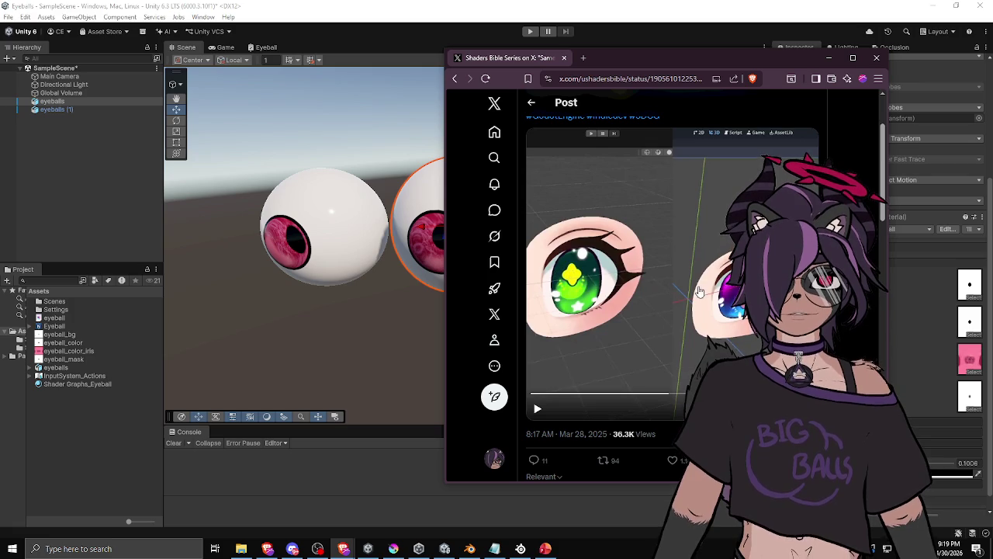
Minimize the browser and orbit in to view the eyeball from the side
{"action": "left_click", "coordinate": [829, 59]}
{"action": "mouse_move", "coordinate": [442, 269]}
{"action": "left_mouse_down"}
{"action": "mouse_move", "coordinate": [683, 334]}
{"action": "mouse_move", "coordinate": [959, 371]}
{"action": "left_mouse_up"}
{"action": "mouse_move", "coordinate": [974, 365]}
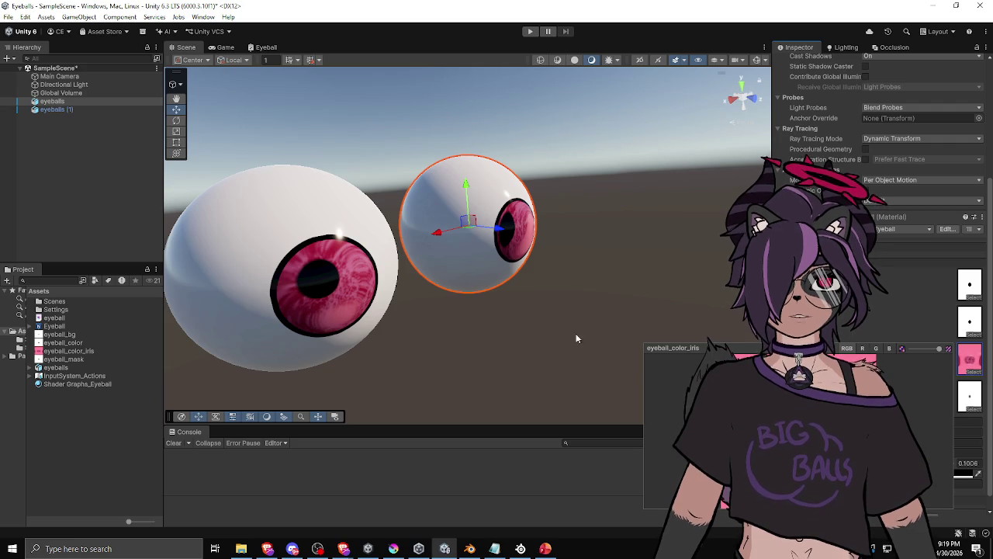
{"action": "left_click", "coordinate": [559, 323]}
{"action": "left_click", "coordinate": [459, 250]}
{"action": "mouse_move", "coordinate": [623, 302]}
{"action": "left_mouse_down"}
{"action": "mouse_move", "coordinate": [518, 266]}
{"action": "mouse_move", "coordinate": [383, 333]}
{"action": "mouse_move", "coordinate": [336, 284]}
{"action": "mouse_move", "coordinate": [593, 256]}
{"action": "mouse_move", "coordinate": [416, 310]}
{"action": "mouse_move", "coordinate": [466, 341]}
{"action": "mouse_move", "coordinate": [505, 350]}
{"action": "mouse_move", "coordinate": [649, 332]}
{"action": "mouse_move", "coordinate": [619, 302]}
{"action": "mouse_move", "coordinate": [655, 304]}
{"action": "mouse_move", "coordinate": [575, 336]}
{"action": "mouse_move", "coordinate": [466, 295]}
{"action": "mouse_move", "coordinate": [352, 271]}
{"action": "mouse_move", "coordinate": [364, 355]}
{"action": "mouse_move", "coordinate": [466, 377]}
{"action": "mouse_move", "coordinate": [539, 350]}
{"action": "mouse_move", "coordinate": [478, 339]}
{"action": "mouse_move", "coordinate": [533, 303]}
{"action": "mouse_move", "coordinate": [497, 277]}
{"action": "left_mouse_up"}
{"action": "left_click", "coordinate": [619, 301]}
{"action": "left_click_drag", "start_coordinate": [564, 302], "coordinate": [358, 293]}
{"action": "mouse_move", "coordinate": [437, 308]}
{"action": "left_mouse_down"}
{"action": "mouse_move", "coordinate": [326, 258]}
{"action": "mouse_move", "coordinate": [432, 277]}
{"action": "mouse_move", "coordinate": [525, 195]}
{"action": "mouse_move", "coordinate": [567, 379]}
{"action": "mouse_move", "coordinate": [441, 304]}
{"action": "mouse_move", "coordinate": [465, 294]}
{"action": "mouse_move", "coordinate": [496, 248]}
{"action": "mouse_move", "coordinate": [447, 189]}
{"action": "mouse_move", "coordinate": [436, 206]}
{"action": "mouse_move", "coordinate": [432, 217]}
{"action": "mouse_move", "coordinate": [453, 169]}
{"action": "mouse_move", "coordinate": [554, 121]}
{"action": "mouse_move", "coordinate": [666, 144]}
{"action": "mouse_move", "coordinate": [612, 225]}
{"action": "mouse_move", "coordinate": [569, 339]}
{"action": "mouse_move", "coordinate": [618, 279]}
{"action": "mouse_move", "coordinate": [601, 252]}
{"action": "mouse_move", "coordinate": [468, 272]}
{"action": "mouse_move", "coordinate": [647, 275]}
{"action": "mouse_move", "coordinate": [583, 251]}
{"action": "mouse_move", "coordinate": [524, 273]}
{"action": "mouse_move", "coordinate": [561, 300]}
{"action": "left_mouse_up"}
{"action": "left_click", "coordinate": [524, 273]}
Drag the pupil scale slider through several sizes down to about 0.0377, orbiting to check the eyeballs
{"action": "scroll", "coordinate": [885, 287], "scroll_direction": "down", "scroll_amount": 6}
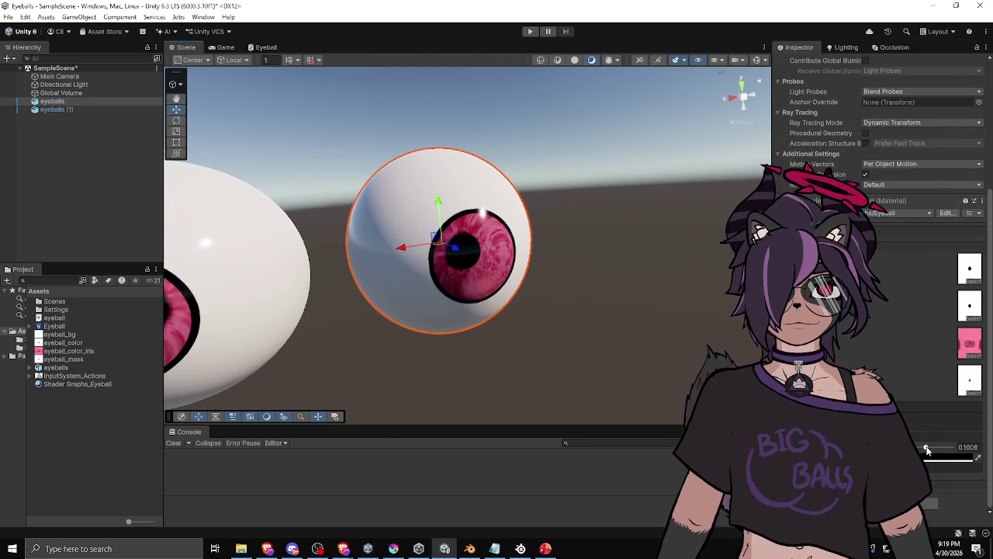
{"action": "left_click_drag", "start_coordinate": [930, 448], "coordinate": [934, 447]}
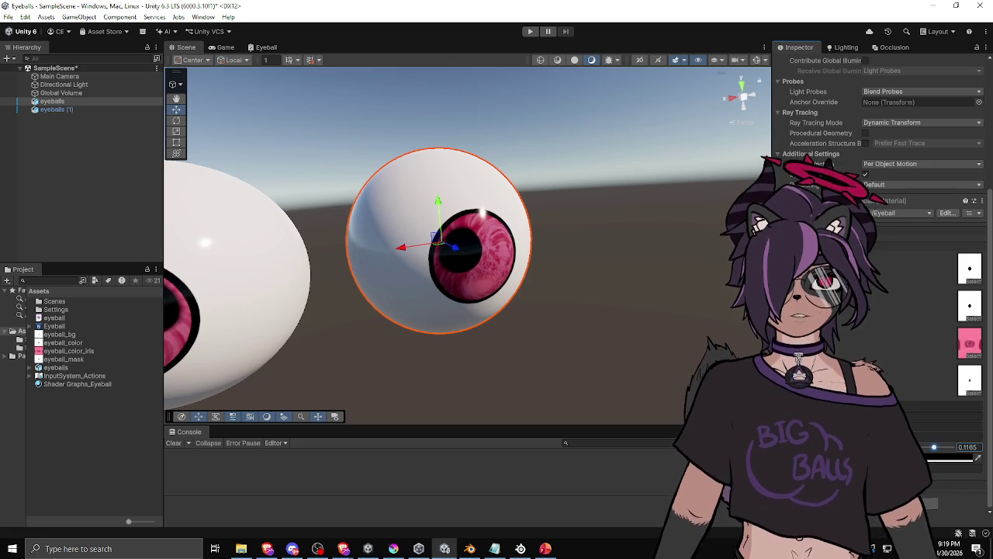
{"action": "left_click_drag", "start_coordinate": [613, 318], "coordinate": [565, 318]}
{"action": "mouse_move", "coordinate": [943, 457]}
{"action": "left_mouse_down"}
{"action": "mouse_move", "coordinate": [924, 458]}
{"action": "mouse_move", "coordinate": [934, 448]}
{"action": "mouse_move", "coordinate": [948, 456]}
{"action": "mouse_move", "coordinate": [938, 456]}
{"action": "left_mouse_up"}
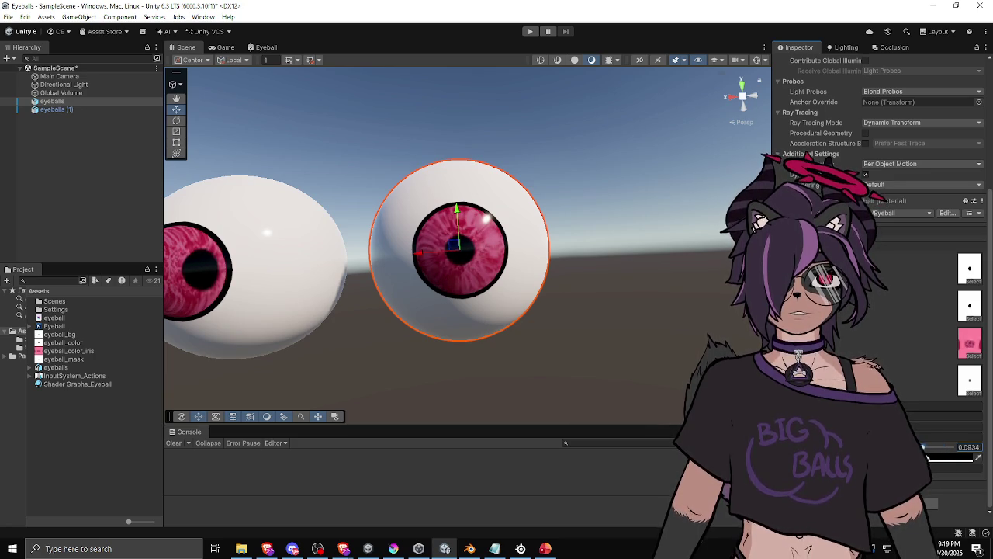
{"action": "mouse_move", "coordinate": [589, 365]}
{"action": "left_mouse_down"}
{"action": "mouse_move", "coordinate": [620, 364]}
{"action": "mouse_move", "coordinate": [610, 370]}
{"action": "mouse_move", "coordinate": [561, 337]}
{"action": "mouse_move", "coordinate": [537, 362]}
{"action": "mouse_move", "coordinate": [541, 337]}
{"action": "left_mouse_up"}
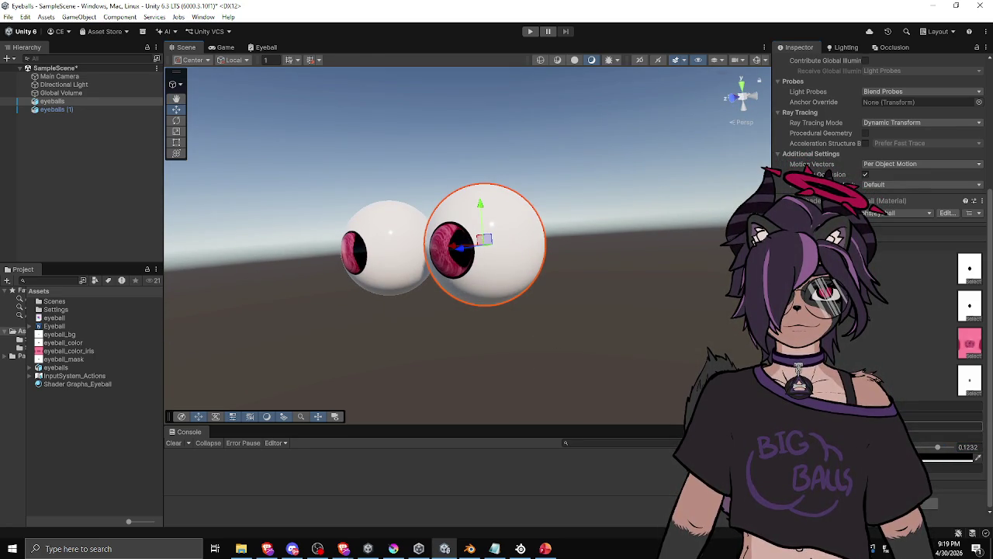
{"action": "left_click_drag", "start_coordinate": [940, 452], "coordinate": [932, 452]}
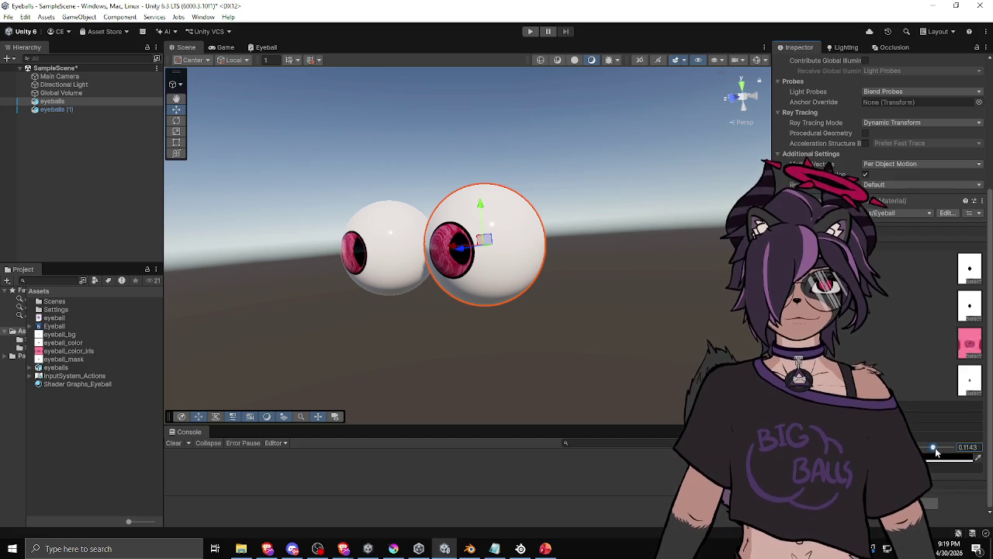
{"action": "mouse_move", "coordinate": [606, 349]}
{"action": "left_mouse_down"}
{"action": "mouse_move", "coordinate": [575, 311]}
{"action": "mouse_move", "coordinate": [597, 290]}
{"action": "mouse_move", "coordinate": [667, 361]}
{"action": "mouse_move", "coordinate": [652, 350]}
{"action": "mouse_move", "coordinate": [659, 341]}
{"action": "mouse_move", "coordinate": [664, 353]}
{"action": "left_mouse_up"}
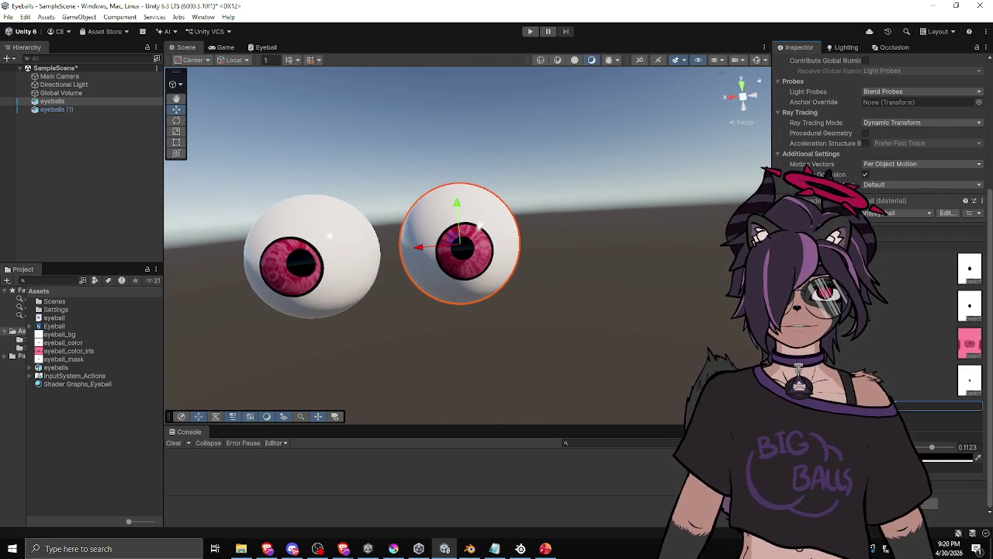
{"action": "mouse_move", "coordinate": [598, 271]}
{"action": "left_mouse_down"}
{"action": "mouse_move", "coordinate": [466, 319]}
{"action": "mouse_move", "coordinate": [670, 298]}
{"action": "mouse_move", "coordinate": [520, 297]}
{"action": "left_mouse_up"}
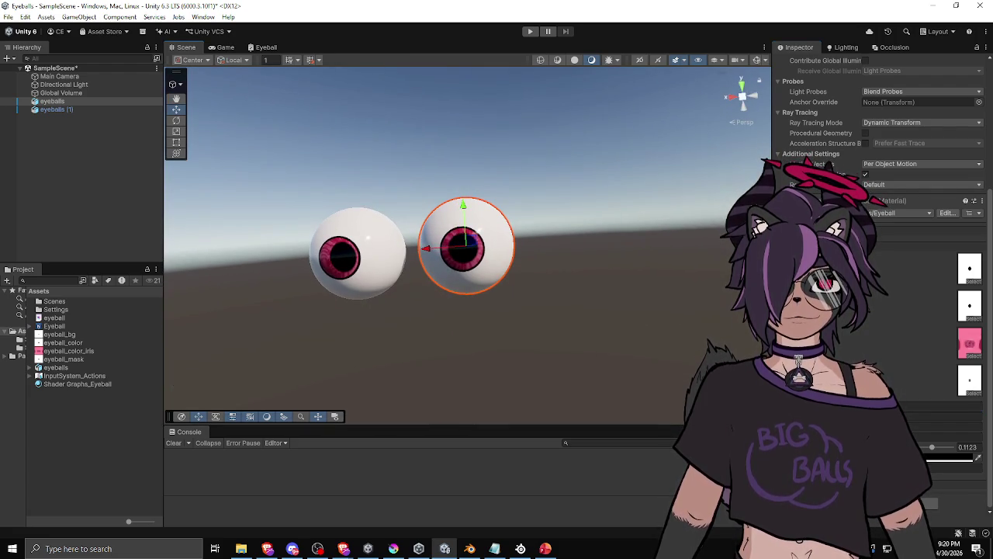
{"action": "left_click_drag", "start_coordinate": [932, 447], "coordinate": [885, 447]}
{"action": "mouse_move", "coordinate": [567, 363]}
{"action": "left_mouse_down"}
{"action": "mouse_move", "coordinate": [628, 339]}
{"action": "mouse_move", "coordinate": [561, 361]}
{"action": "mouse_move", "coordinate": [570, 266]}
{"action": "mouse_move", "coordinate": [512, 334]}
{"action": "mouse_move", "coordinate": [566, 290]}
{"action": "mouse_move", "coordinate": [408, 337]}
{"action": "mouse_move", "coordinate": [570, 388]}
{"action": "mouse_move", "coordinate": [485, 331]}
{"action": "mouse_move", "coordinate": [567, 331]}
{"action": "mouse_move", "coordinate": [556, 300]}
{"action": "mouse_move", "coordinate": [514, 308]}
{"action": "mouse_move", "coordinate": [559, 318]}
{"action": "mouse_move", "coordinate": [402, 297]}
{"action": "mouse_move", "coordinate": [561, 284]}
{"action": "mouse_move", "coordinate": [496, 299]}
{"action": "mouse_move", "coordinate": [338, 302]}
{"action": "mouse_move", "coordinate": [460, 247]}
{"action": "mouse_move", "coordinate": [463, 356]}
{"action": "mouse_move", "coordinate": [513, 301]}
{"action": "mouse_move", "coordinate": [446, 281]}
{"action": "mouse_move", "coordinate": [482, 156]}
{"action": "mouse_move", "coordinate": [561, 104]}
{"action": "mouse_move", "coordinate": [714, 184]}
{"action": "mouse_move", "coordinate": [570, 207]}
{"action": "mouse_move", "coordinate": [517, 239]}
{"action": "mouse_move", "coordinate": [536, 251]}
{"action": "mouse_move", "coordinate": [472, 240]}
{"action": "left_mouse_up"}
{"action": "left_click", "coordinate": [561, 362]}
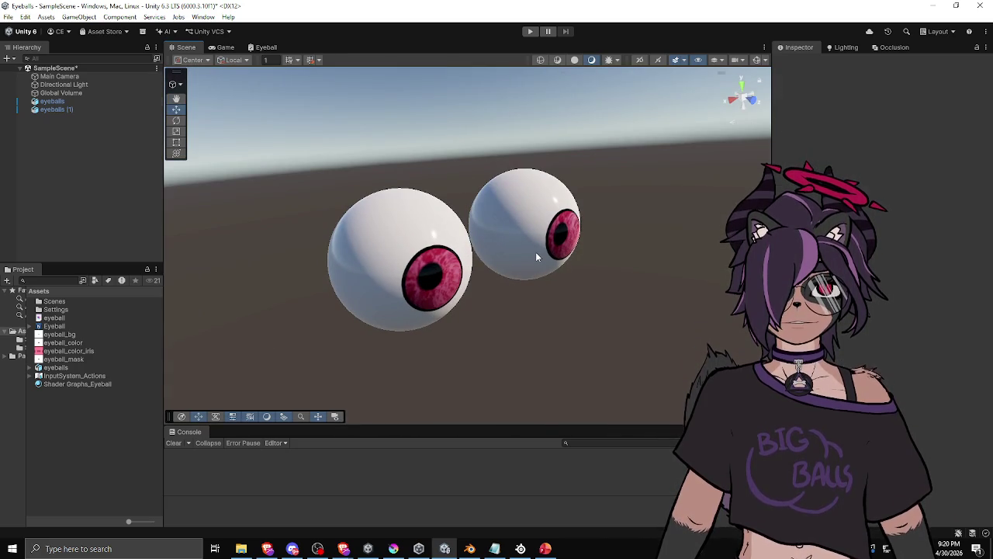
{"action": "left_click", "coordinate": [536, 251]}
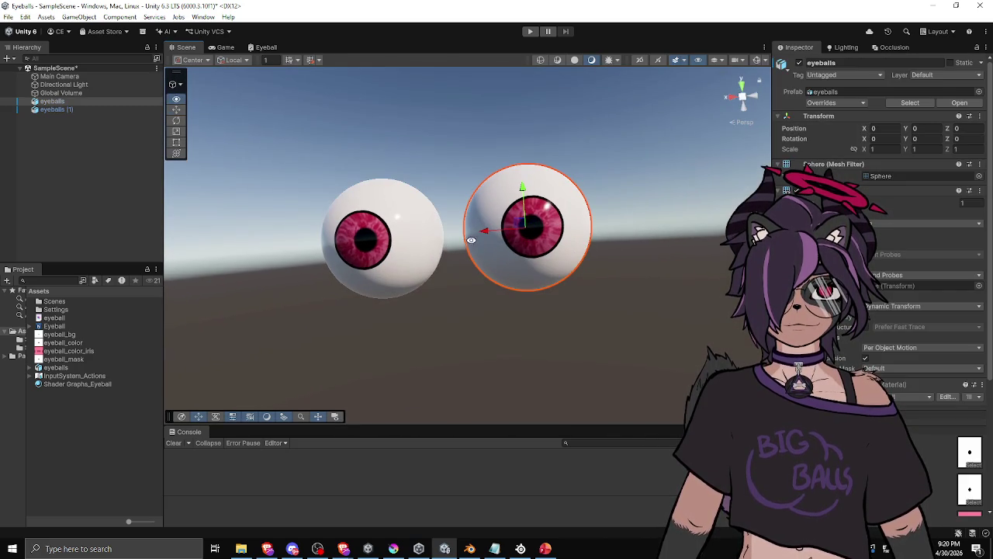
{"action": "scroll", "coordinate": [881, 272], "scroll_direction": "down", "scroll_amount": 5}
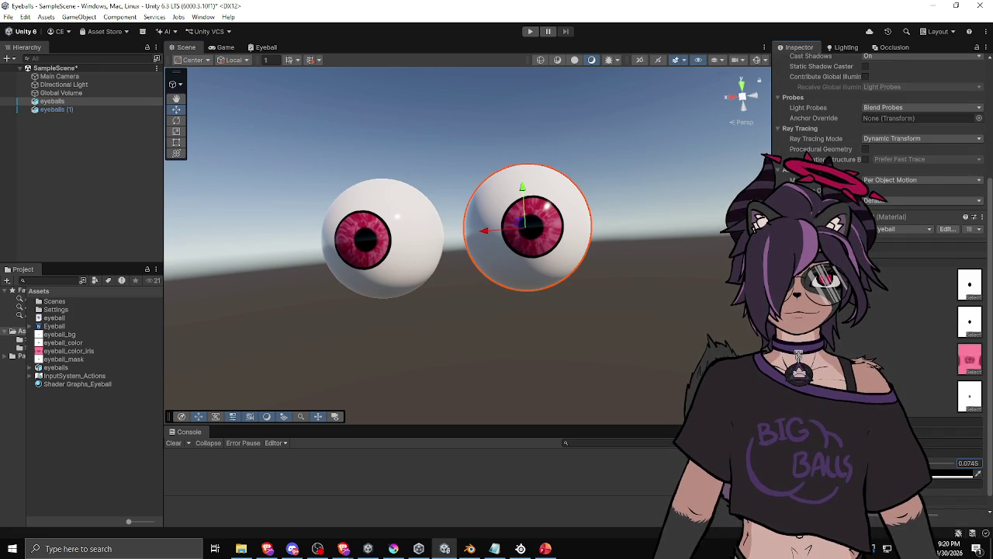
{"action": "left_click_drag", "start_coordinate": [472, 240], "coordinate": [475, 266]}
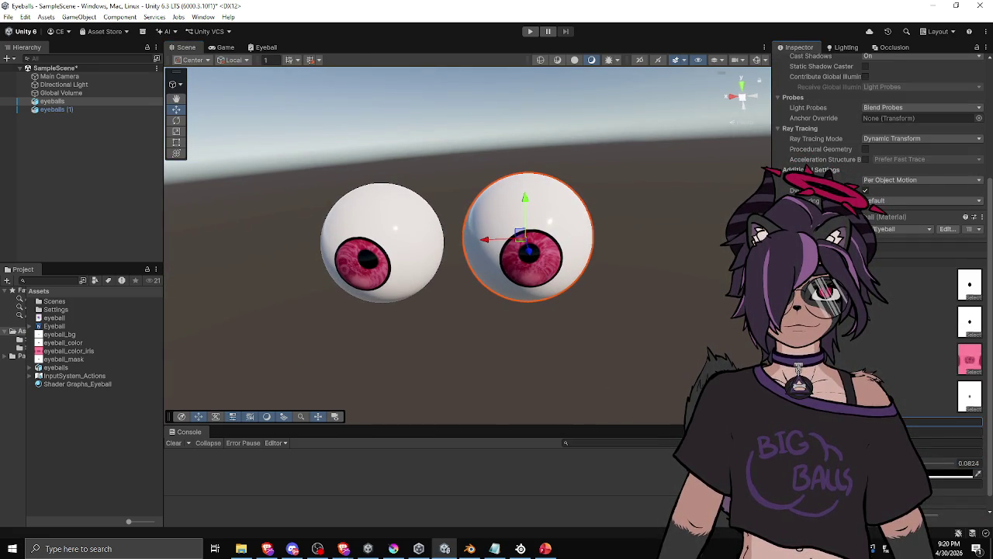
{"action": "mouse_move", "coordinate": [535, 364]}
{"action": "left_mouse_down"}
{"action": "mouse_move", "coordinate": [561, 372]}
{"action": "mouse_move", "coordinate": [614, 344]}
{"action": "mouse_move", "coordinate": [640, 349]}
{"action": "mouse_move", "coordinate": [586, 344]}
{"action": "mouse_move", "coordinate": [632, 262]}
{"action": "mouse_move", "coordinate": [598, 249]}
{"action": "mouse_move", "coordinate": [566, 286]}
{"action": "mouse_move", "coordinate": [451, 287]}
{"action": "mouse_move", "coordinate": [443, 350]}
{"action": "mouse_move", "coordinate": [466, 363]}
{"action": "left_mouse_up"}
{"action": "left_click", "coordinate": [468, 366]}
{"action": "mouse_move", "coordinate": [339, 362]}
{"action": "left_mouse_down"}
{"action": "mouse_move", "coordinate": [390, 318]}
{"action": "mouse_move", "coordinate": [335, 339]}
{"action": "mouse_move", "coordinate": [385, 415]}
{"action": "mouse_move", "coordinate": [572, 291]}
{"action": "mouse_move", "coordinate": [348, 272]}
{"action": "mouse_move", "coordinate": [277, 284]}
{"action": "mouse_move", "coordinate": [383, 289]}
{"action": "mouse_move", "coordinate": [377, 330]}
{"action": "mouse_move", "coordinate": [354, 248]}
{"action": "mouse_move", "coordinate": [439, 178]}
{"action": "mouse_move", "coordinate": [534, 163]}
{"action": "mouse_move", "coordinate": [654, 199]}
{"action": "mouse_move", "coordinate": [699, 286]}
{"action": "mouse_move", "coordinate": [687, 303]}
{"action": "mouse_move", "coordinate": [544, 281]}
{"action": "mouse_move", "coordinate": [508, 349]}
{"action": "mouse_move", "coordinate": [401, 348]}
{"action": "mouse_move", "coordinate": [432, 295]}
{"action": "mouse_move", "coordinate": [397, 323]}
{"action": "mouse_move", "coordinate": [451, 343]}
{"action": "mouse_move", "coordinate": [441, 194]}
{"action": "mouse_move", "coordinate": [392, 133]}
{"action": "mouse_move", "coordinate": [302, 168]}
{"action": "mouse_move", "coordinate": [367, 257]}
{"action": "mouse_move", "coordinate": [445, 263]}
{"action": "mouse_move", "coordinate": [457, 299]}
{"action": "mouse_move", "coordinate": [536, 249]}
{"action": "mouse_move", "coordinate": [621, 213]}
{"action": "mouse_move", "coordinate": [602, 203]}
{"action": "mouse_move", "coordinate": [605, 194]}
{"action": "left_mouse_up"}
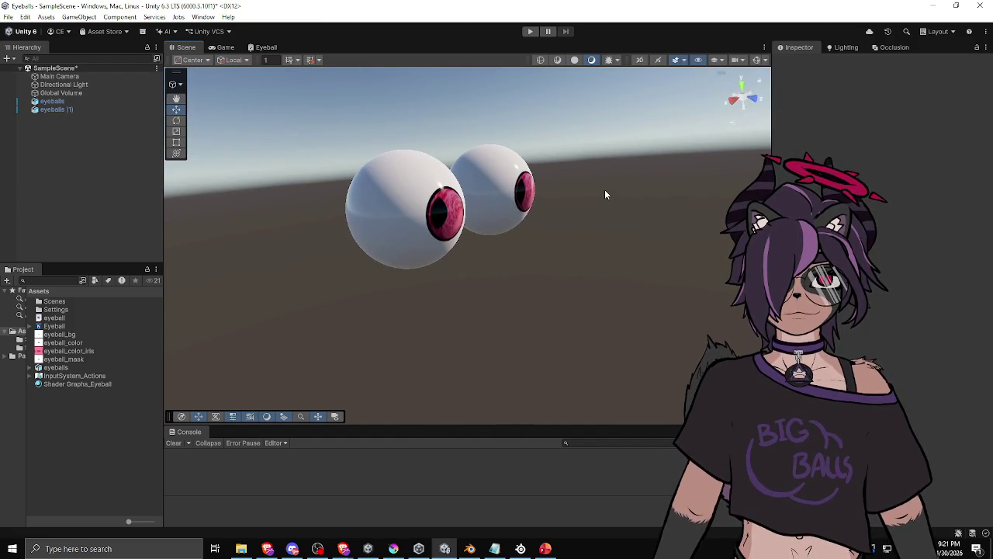